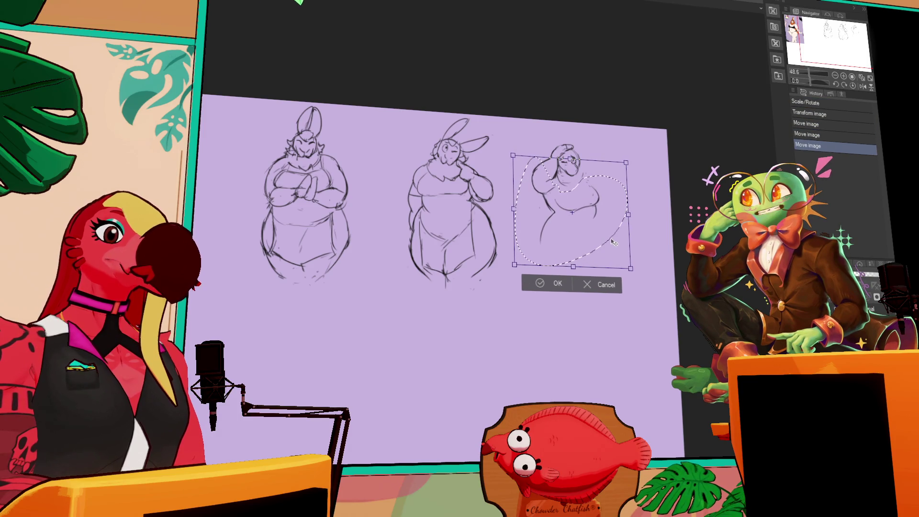
- Discard the pending transform, lasso the third sketch, enlarge it and commit, then deselect
key("Escape")
key("ctrl+d")
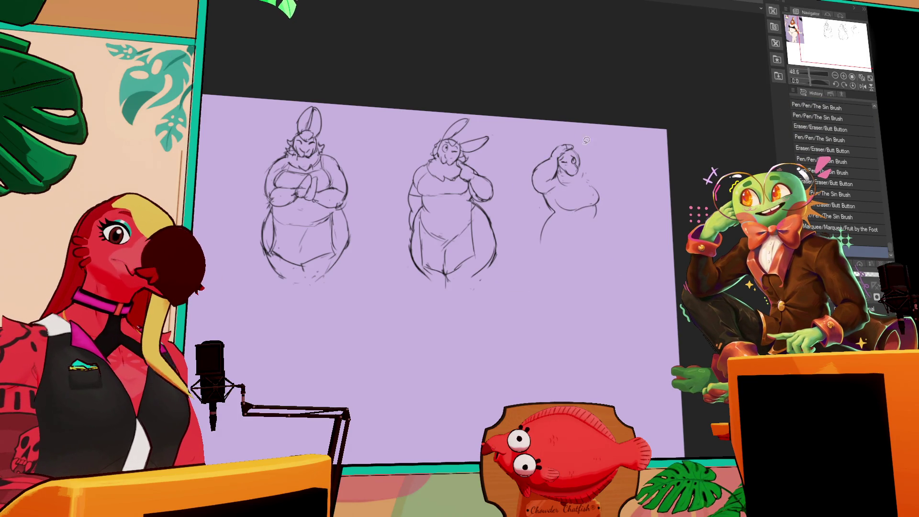
left_click_drag(609, 167, 589, 244)
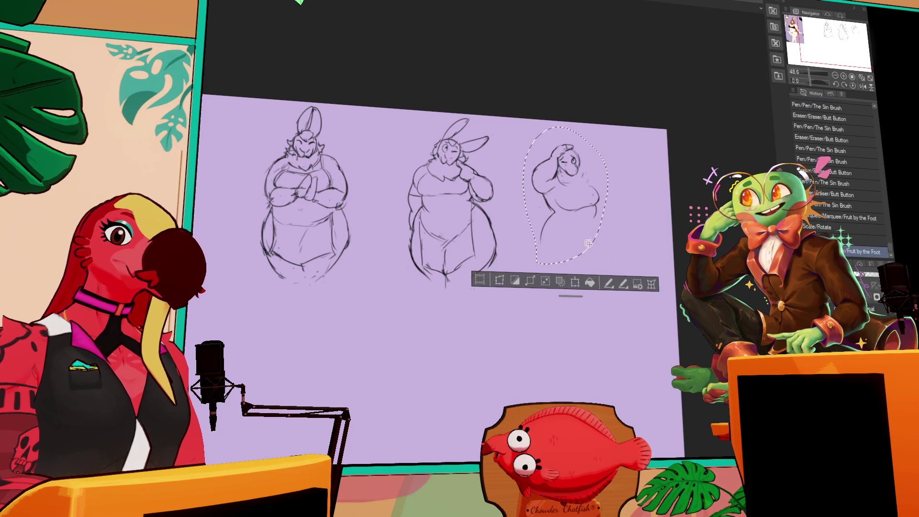
left_click(574, 280)
left_click_drag(619, 274, 605, 255)
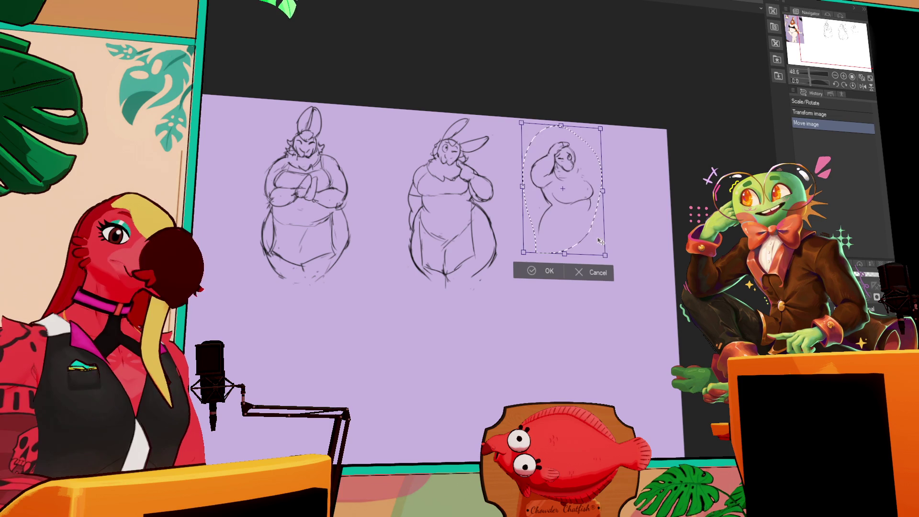
key("Return")
key("ctrl+d")
- Redraw a short stroke on the third sketch and add a small mark near its top
left_click_drag(534, 230, 530, 244)
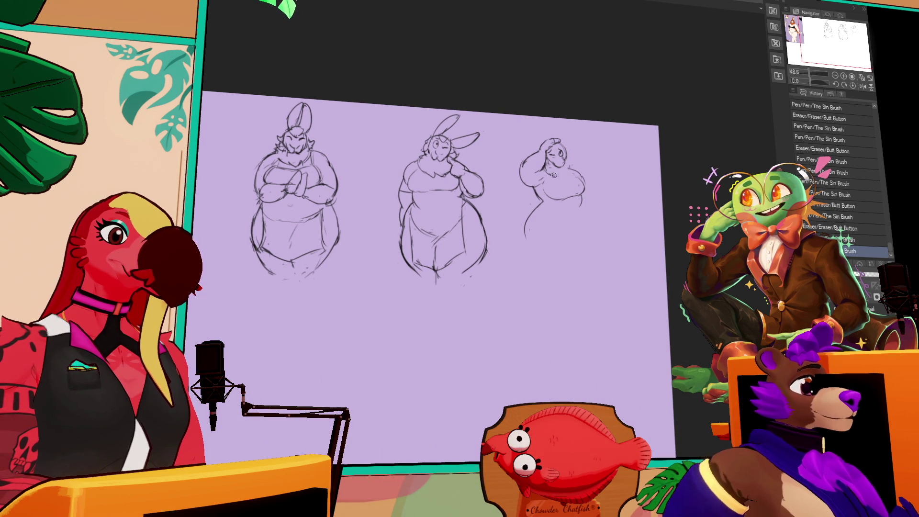
left_click_drag(563, 166, 569, 176)
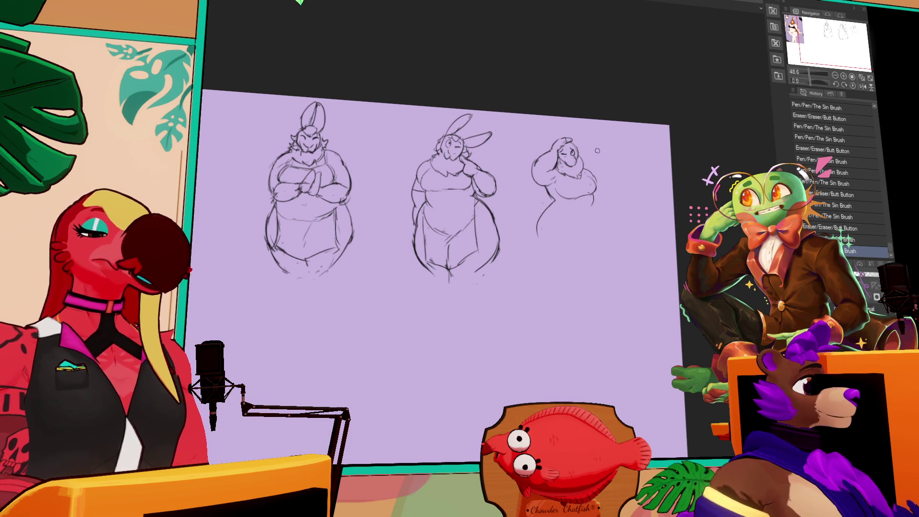
- Erase part of the third figure and redraw its lower-left outline and belly line, undoing attempts
left_click_drag(596, 149, 581, 138)
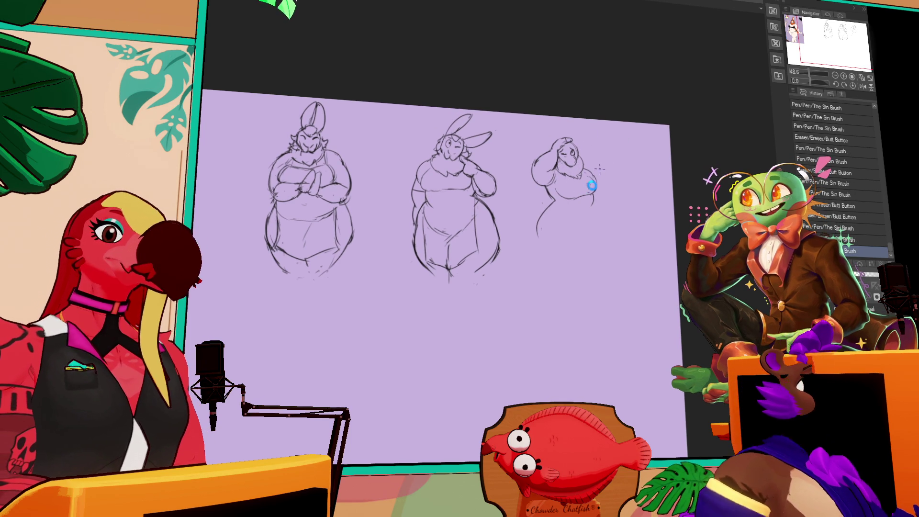
mouse_move(591, 185)
left_mouse_down()
mouse_move(599, 240)
mouse_move(540, 226)
mouse_move(533, 248)
left_mouse_up()
mouse_move(546, 208)
left_mouse_down()
mouse_move(533, 251)
mouse_move(534, 243)
left_mouse_up()
key("ctrl+z")
left_click_drag(545, 209, 537, 251)
key("ctrl+z")
left_click_drag(545, 208, 537, 248)
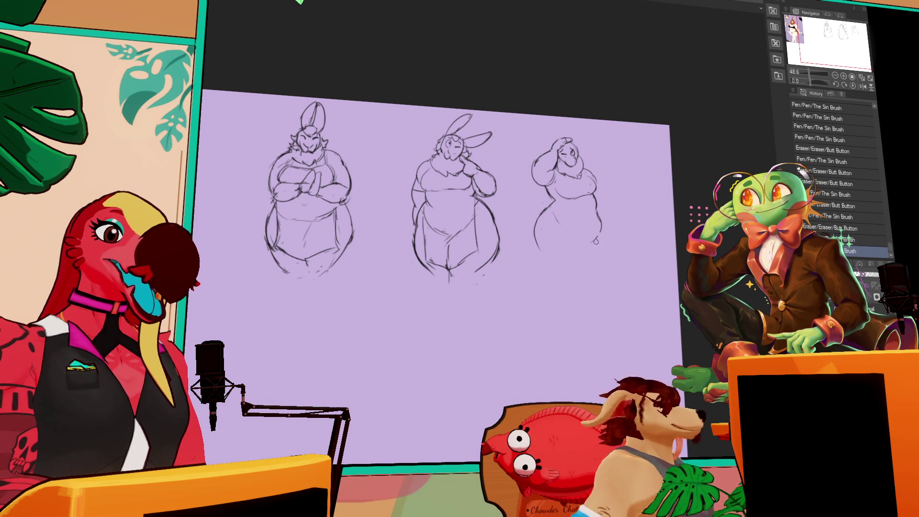
mouse_move(544, 215)
left_mouse_down()
mouse_move(577, 242)
mouse_move(599, 231)
mouse_move(571, 243)
left_mouse_up()
- Touch the right shoulder, undo it, extend the lower-right belly curve and erase a stray mark
left_click_drag(590, 165, 593, 173)
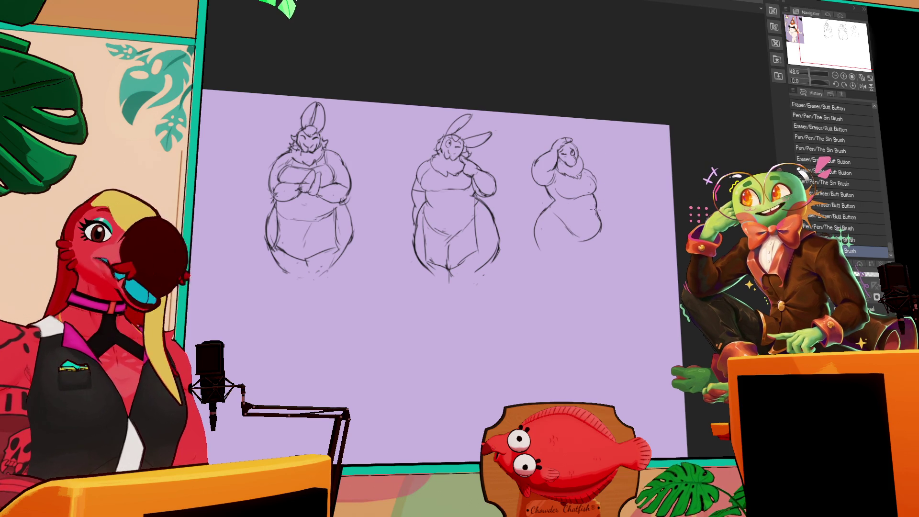
key("ctrl+z")
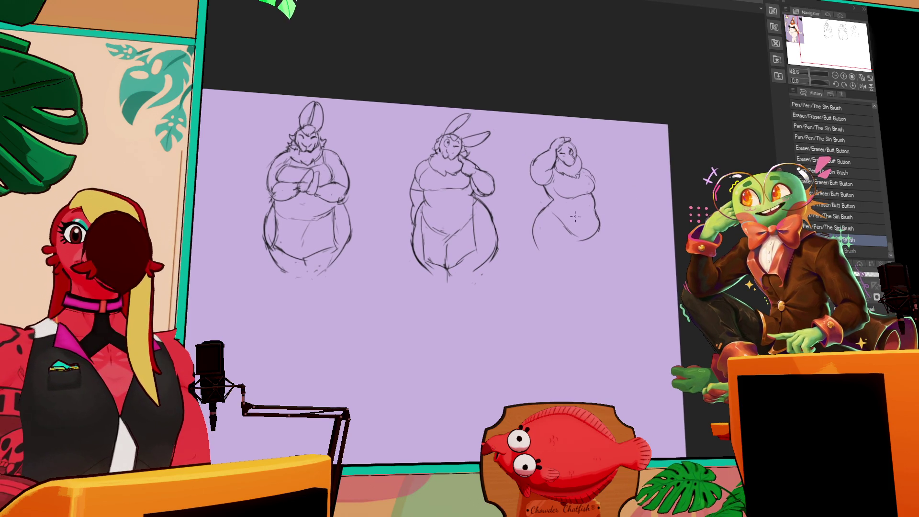
left_click_drag(597, 215, 600, 240)
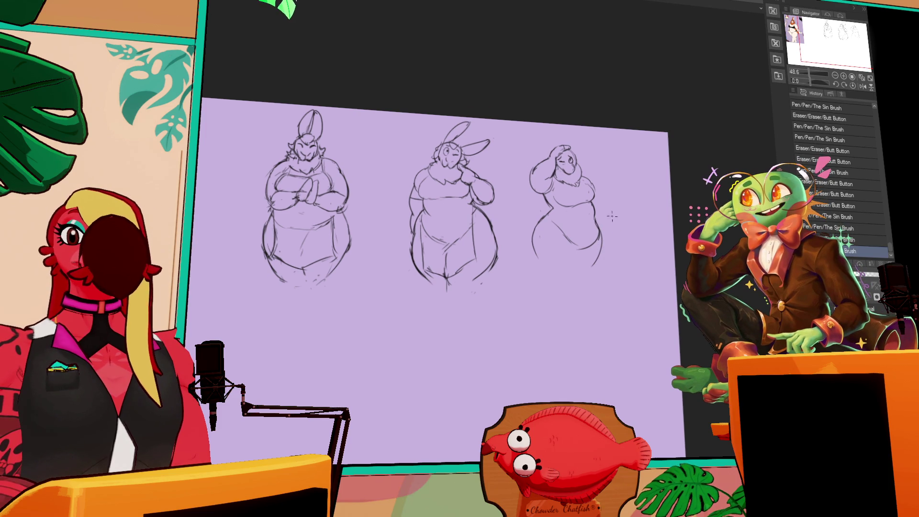
mouse_move(575, 241)
left_mouse_down()
mouse_move(611, 227)
mouse_move(605, 235)
left_mouse_up()
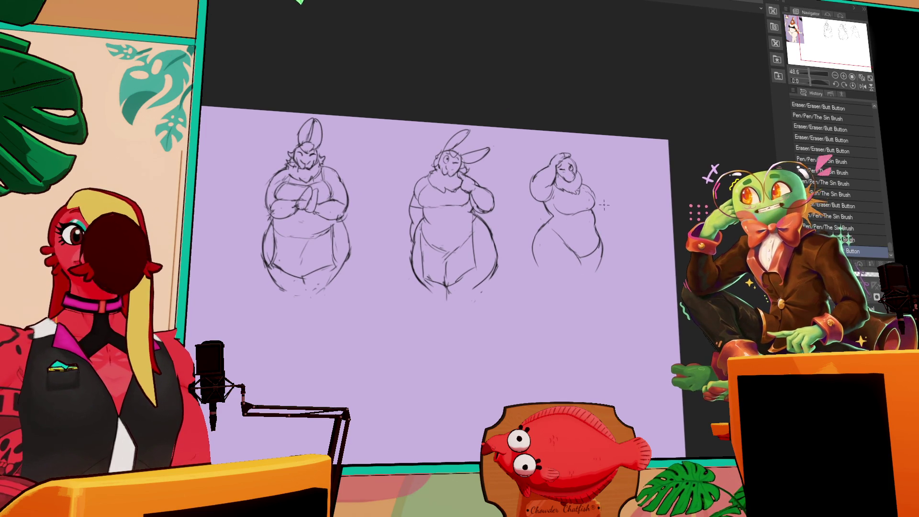
- Add a small stroke beside the third figure's head and erase stray marks around it
mouse_move(603, 183)
left_mouse_down()
mouse_move(579, 264)
mouse_move(538, 241)
left_mouse_up()
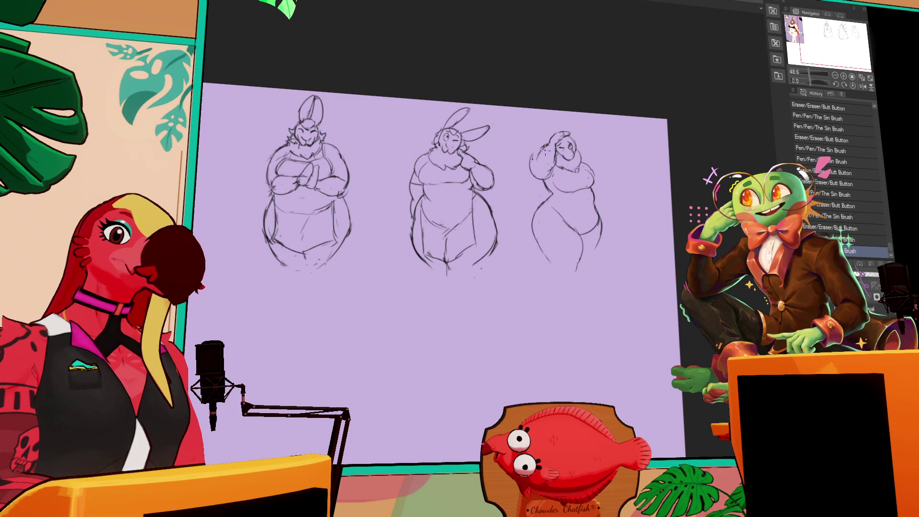
left_click_drag(531, 147, 533, 154)
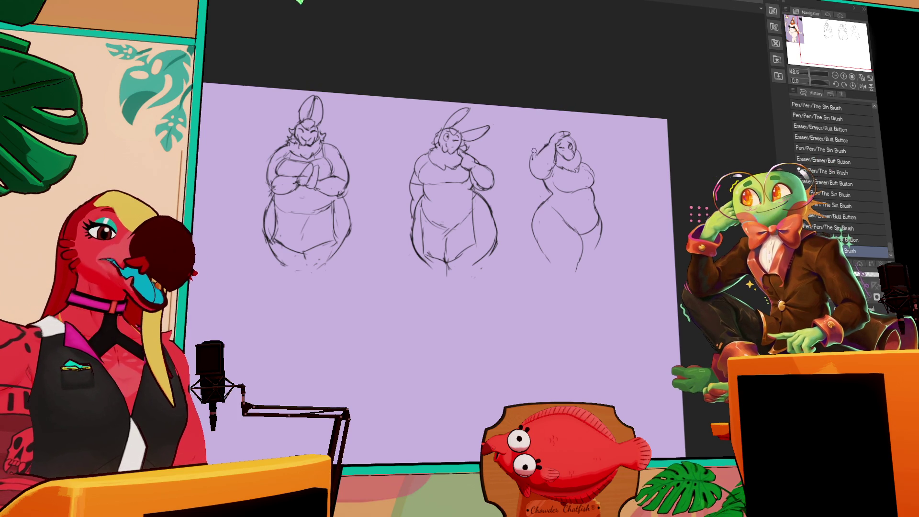
mouse_move(536, 143)
left_mouse_down()
mouse_move(546, 160)
mouse_move(538, 172)
mouse_move(540, 159)
mouse_move(557, 177)
mouse_move(552, 192)
left_mouse_up()
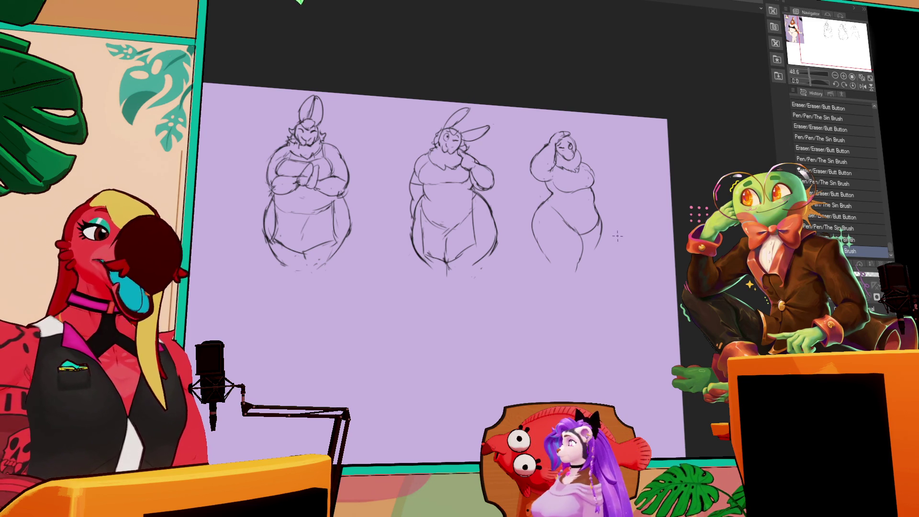
mouse_move(545, 199)
left_mouse_down()
mouse_move(543, 207)
mouse_move(568, 200)
left_mouse_up()
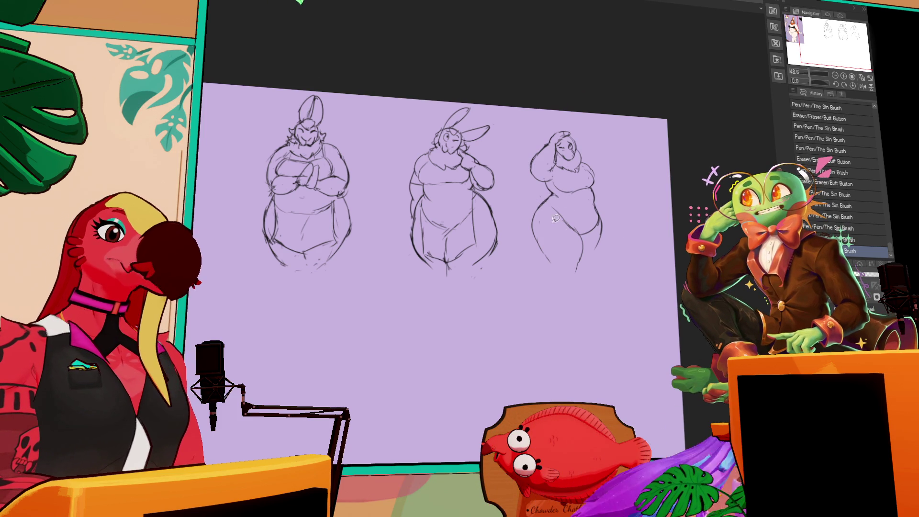
- Lasso the third figure's belly and leg area, deselect, then sketch new belly strokes
left_click_drag(600, 209, 554, 208)
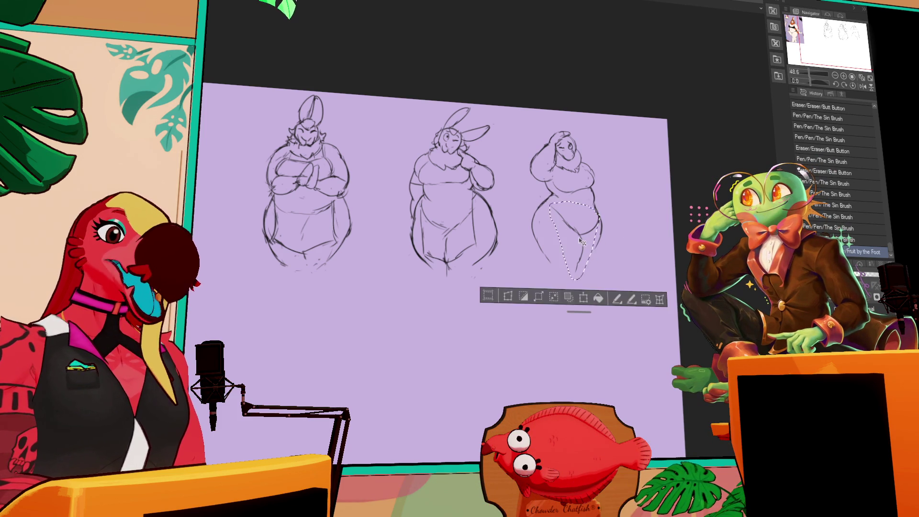
key("ctrl+d")
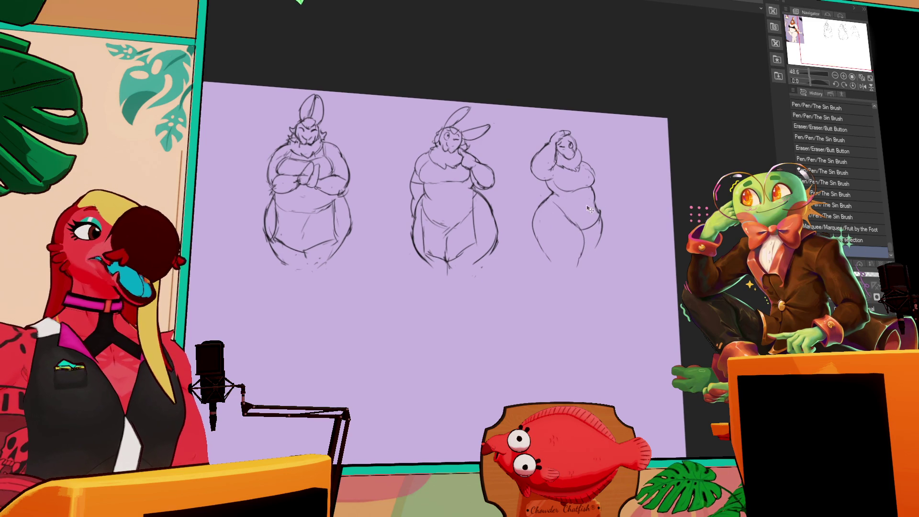
mouse_move(562, 191)
left_mouse_down()
mouse_move(565, 234)
mouse_move(561, 223)
mouse_move(564, 217)
mouse_move(580, 249)
left_mouse_up()
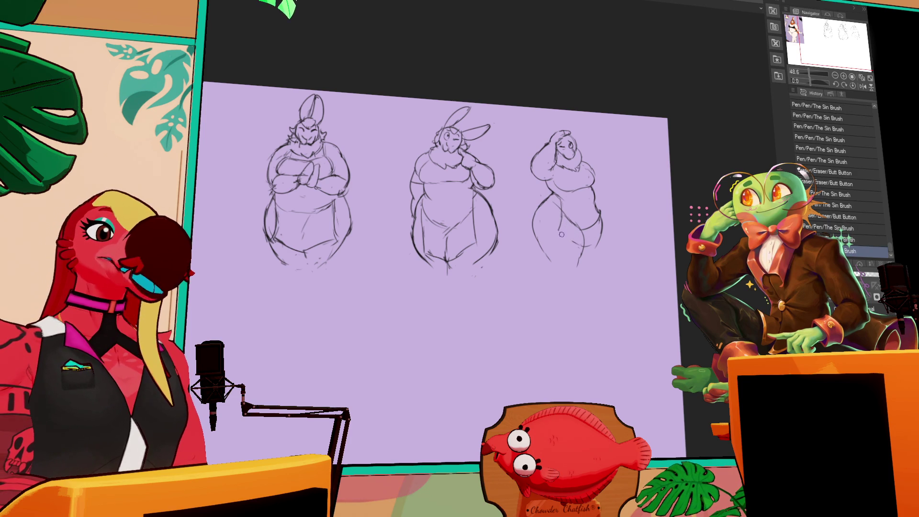
mouse_move(600, 225)
left_mouse_down()
mouse_move(606, 246)
mouse_move(582, 243)
mouse_move(590, 214)
left_mouse_up()
- Rework the strokes near the third figure's hip
left_click_drag(674, 169, 630, 240)
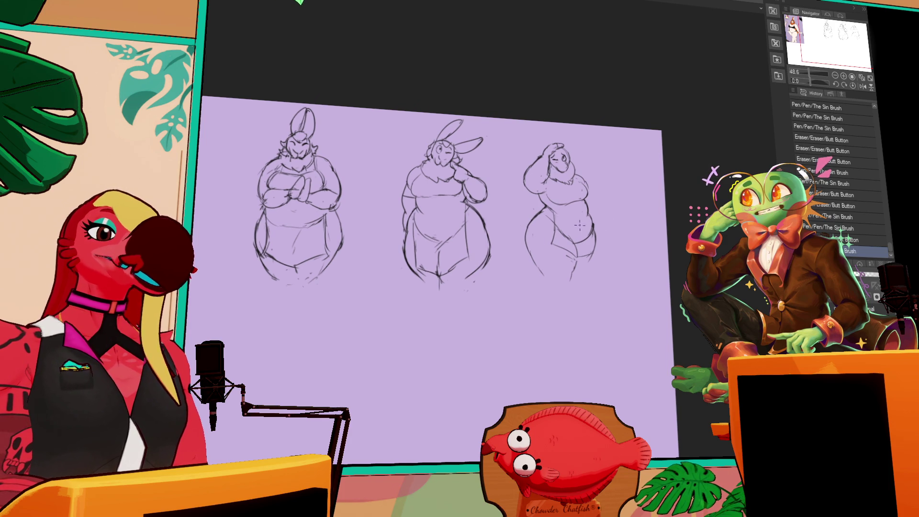
left_click_drag(532, 202, 528, 215)
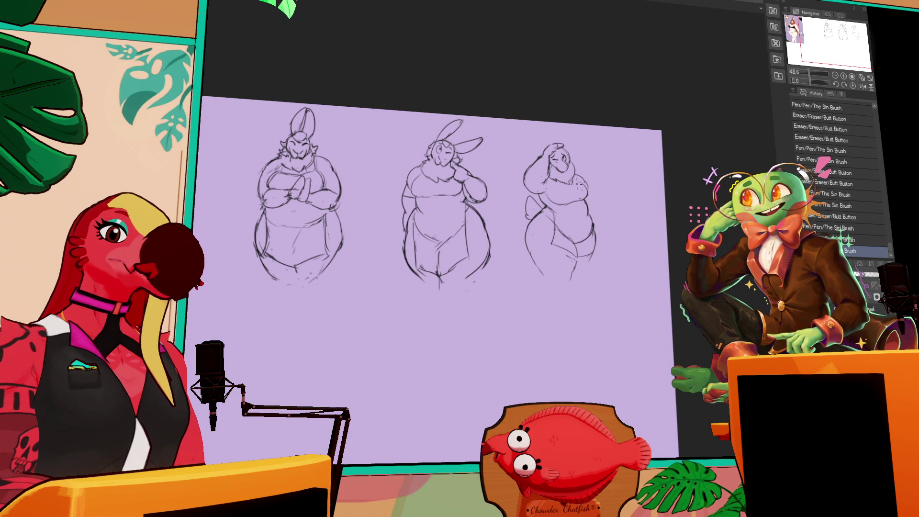
left_click_drag(646, 217, 651, 228)
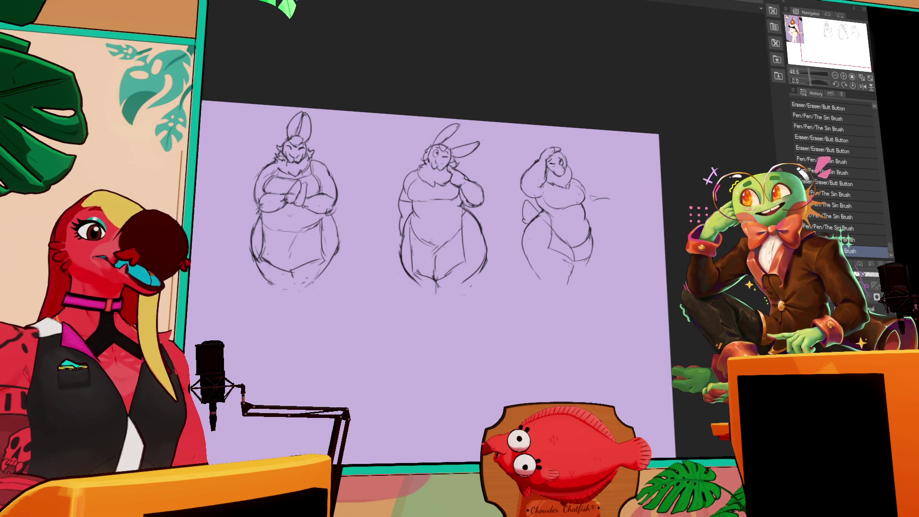
scroll(591, 118, "down", 1)
- Erase small marks and add strokes to the third figure's left arm and leg
left_click(533, 175)
left_click_drag(533, 154, 525, 183)
left_click(566, 138)
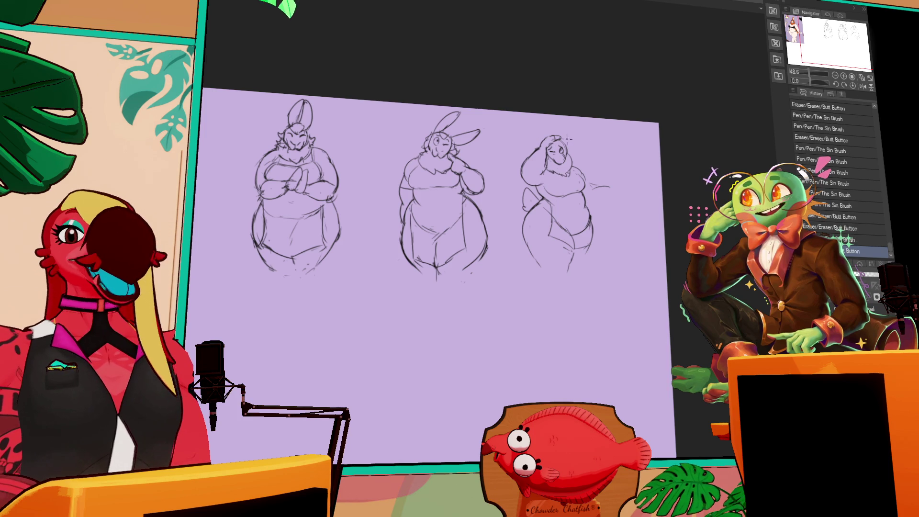
scroll(610, 108, "down", 1)
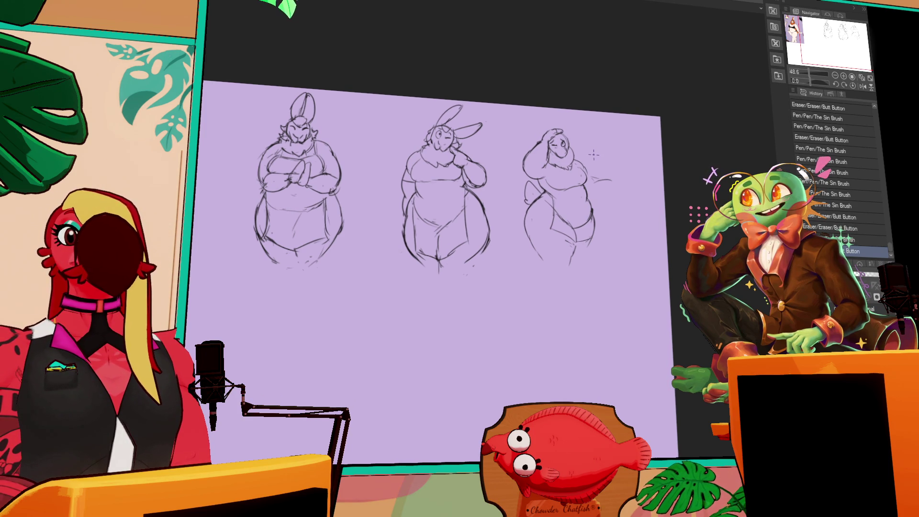
scroll(591, 162, "up", 1)
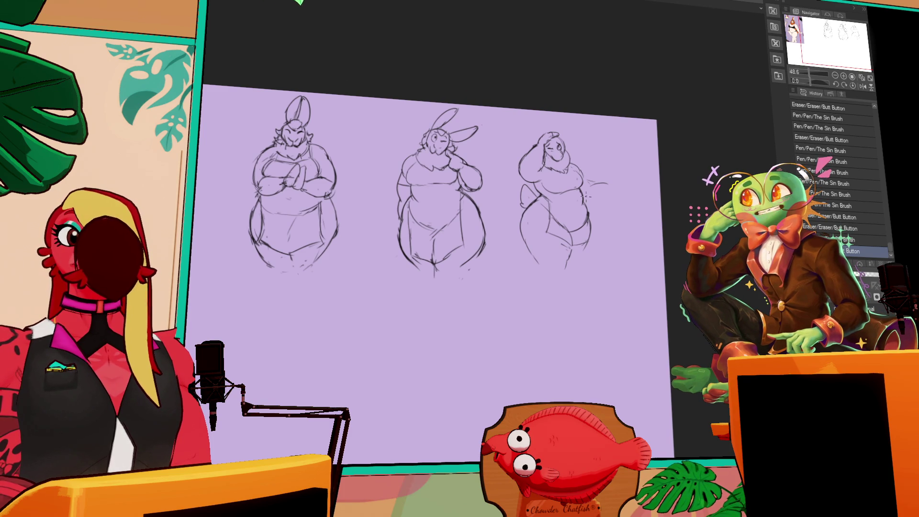
scroll(588, 194, "down", 1)
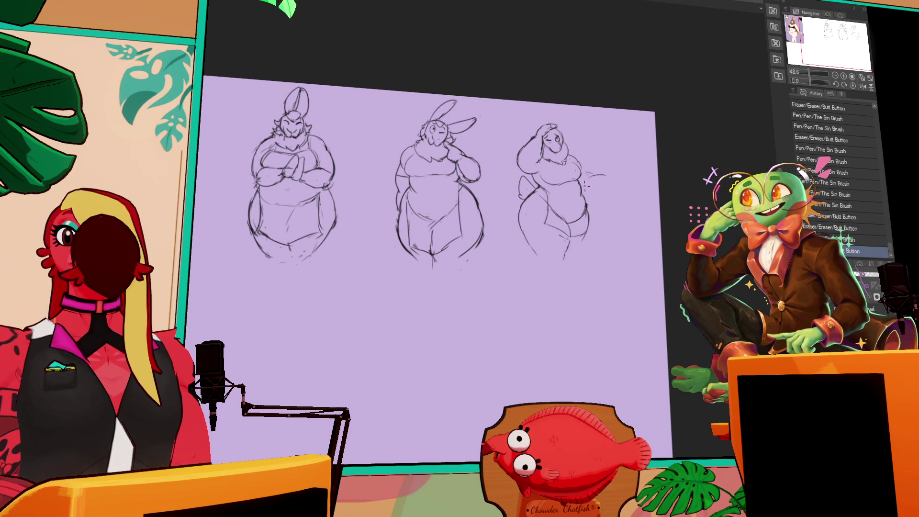
scroll(585, 186, "down", 1)
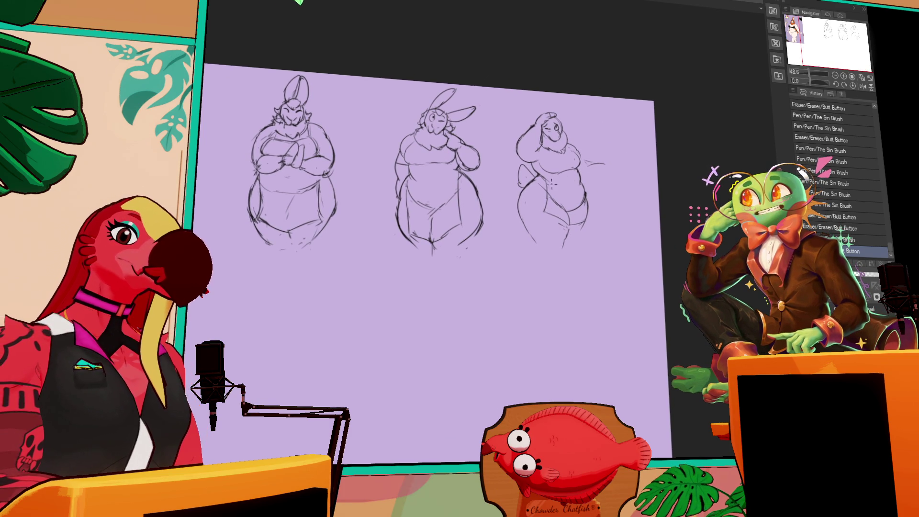
left_click_drag(581, 208, 591, 223)
- Alternate pen and eraser to tidy the third figure's arm, lower body and belly
key("e")
left_click_drag(593, 159, 603, 165)
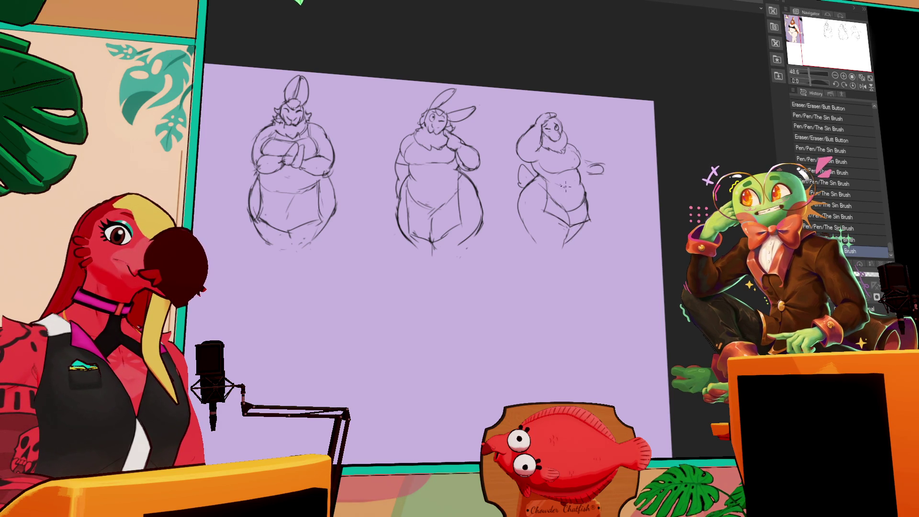
left_click_drag(561, 210, 578, 216)
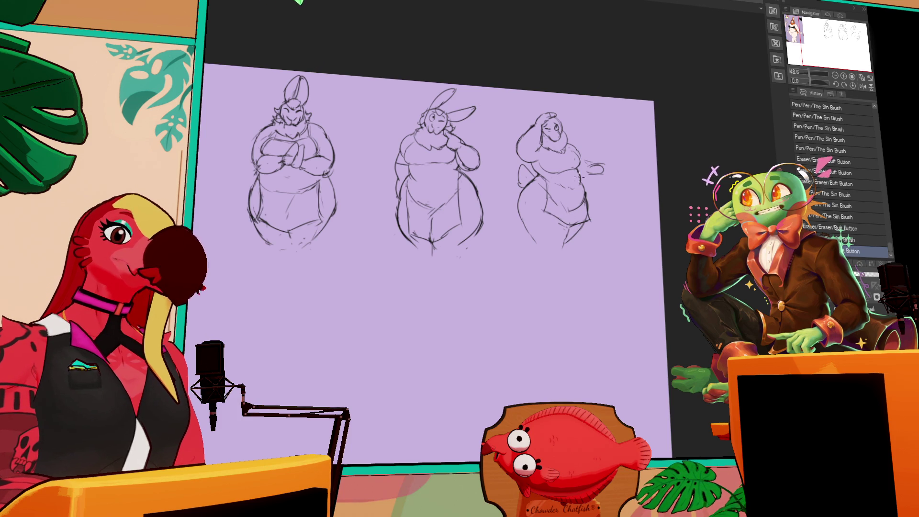
left_click_drag(583, 176, 590, 183)
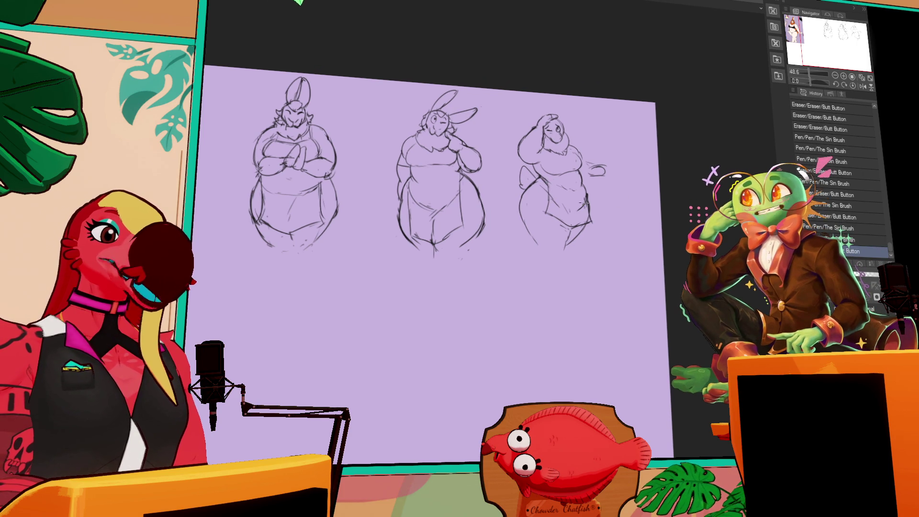
left_click_drag(571, 213, 576, 217)
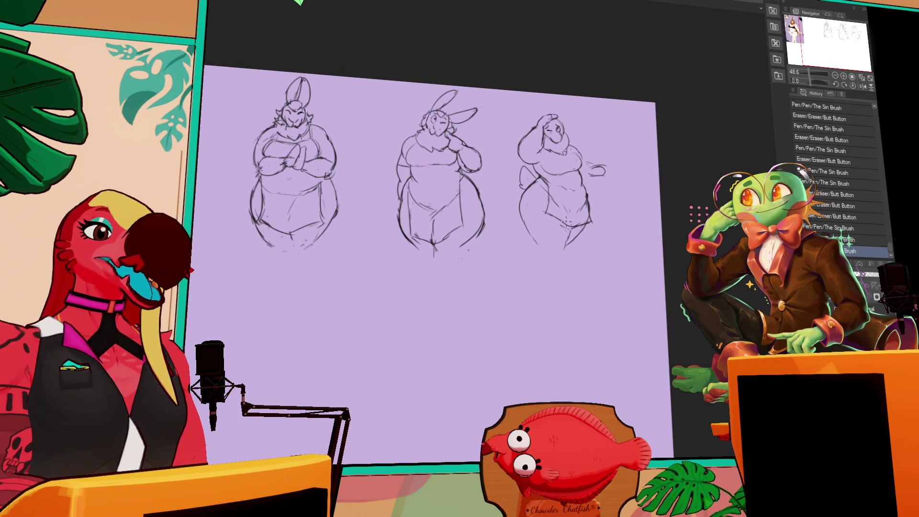
- Refine the third sketch's belly line and sketch lines at the second figure's crotch
mouse_move(544, 207)
left_mouse_down()
mouse_move(574, 227)
mouse_move(569, 234)
mouse_move(593, 224)
mouse_move(567, 212)
left_mouse_up()
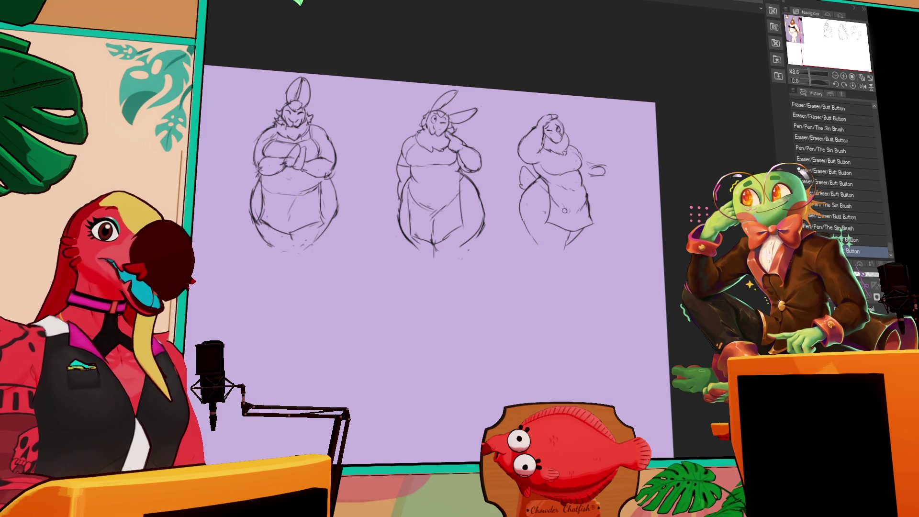
mouse_move(415, 232)
left_mouse_down()
mouse_move(428, 238)
mouse_move(451, 225)
mouse_move(423, 233)
mouse_move(433, 246)
left_mouse_up()
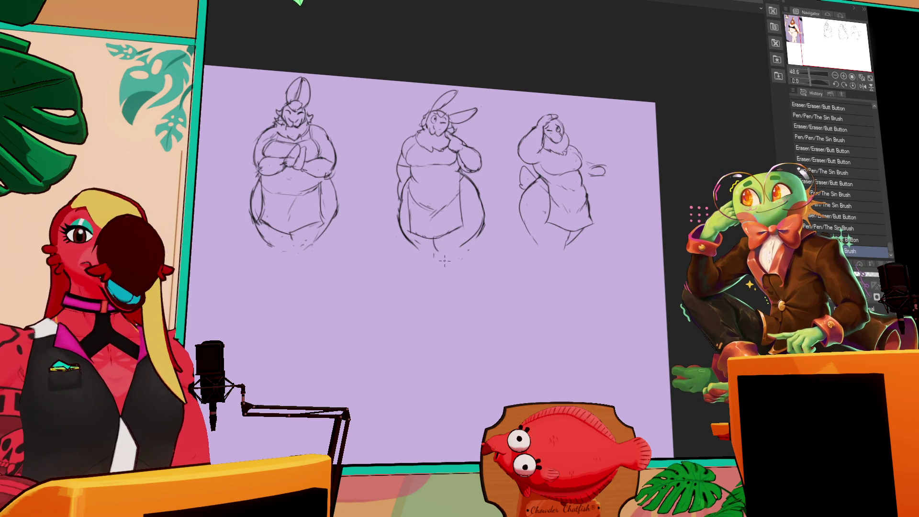
mouse_move(433, 246)
left_mouse_down()
mouse_move(579, 193)
mouse_move(470, 239)
mouse_move(608, 201)
mouse_move(560, 128)
mouse_move(571, 128)
left_mouse_up()
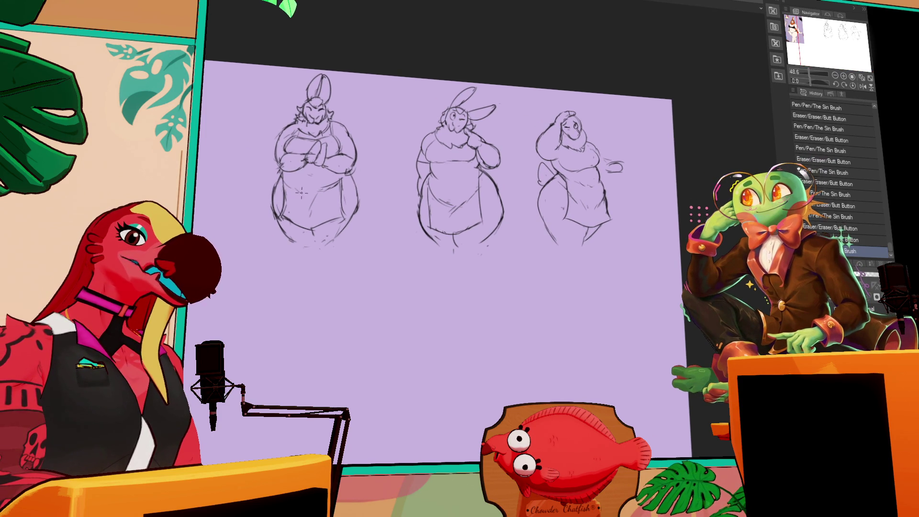
left_click_drag(562, 164, 569, 170)
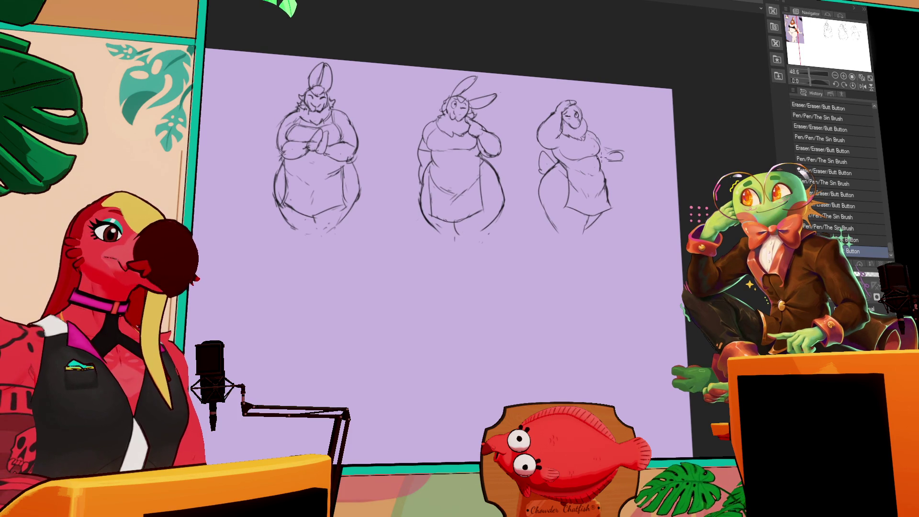
left_click_drag(547, 192, 557, 196)
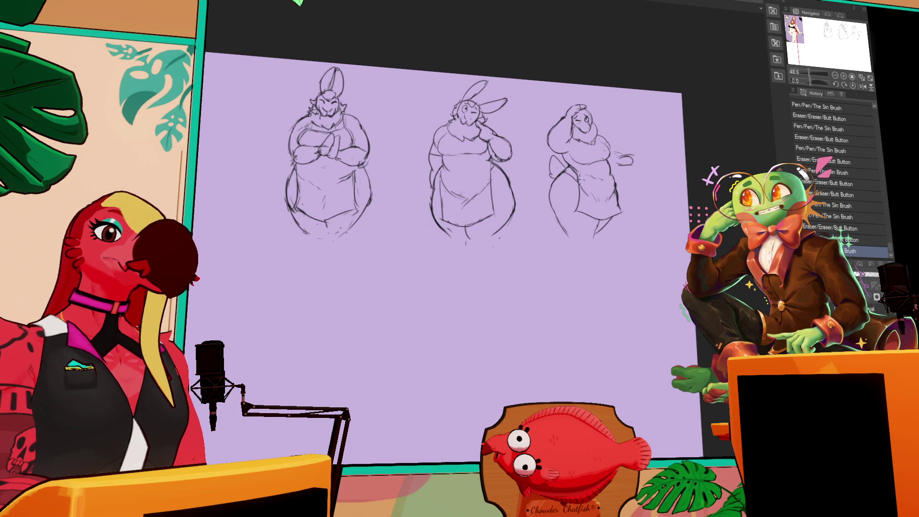
left_click_drag(619, 144, 632, 145)
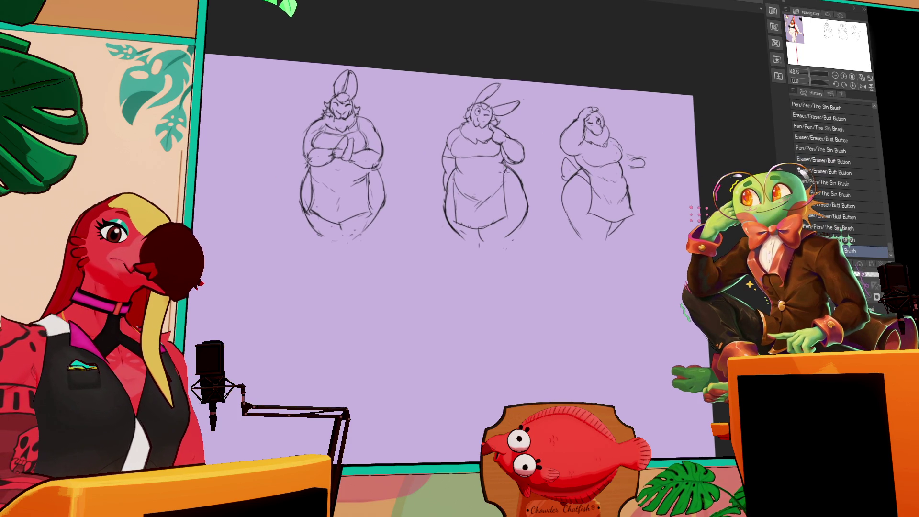
left_click_drag(596, 173, 596, 169)
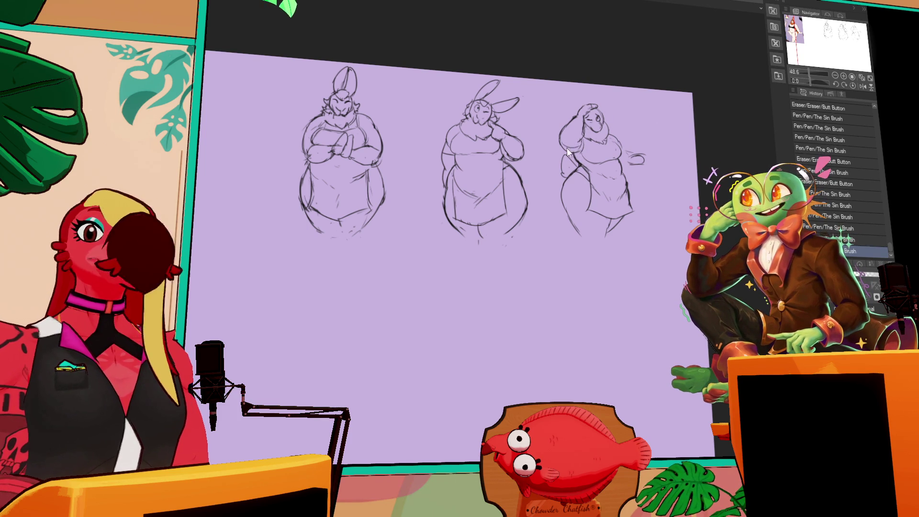
- Add a dark stroke on the third sketch's head and redraw and tidy its raised hand
left_click_drag(579, 145, 562, 153)
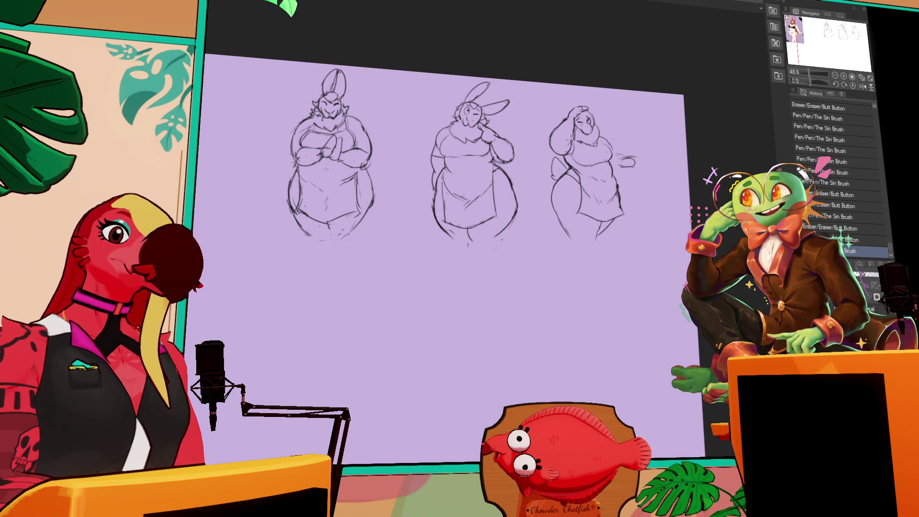
left_click_drag(618, 166, 624, 183)
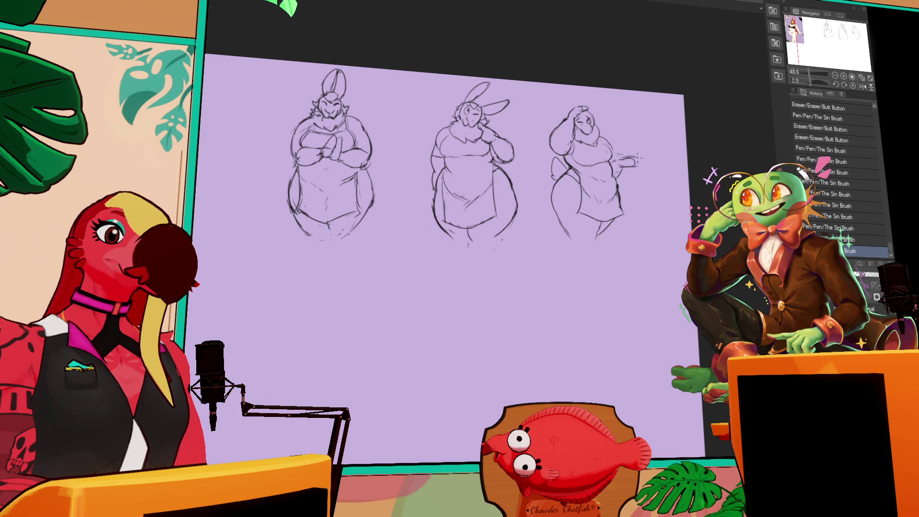
left_click_drag(648, 159, 635, 163)
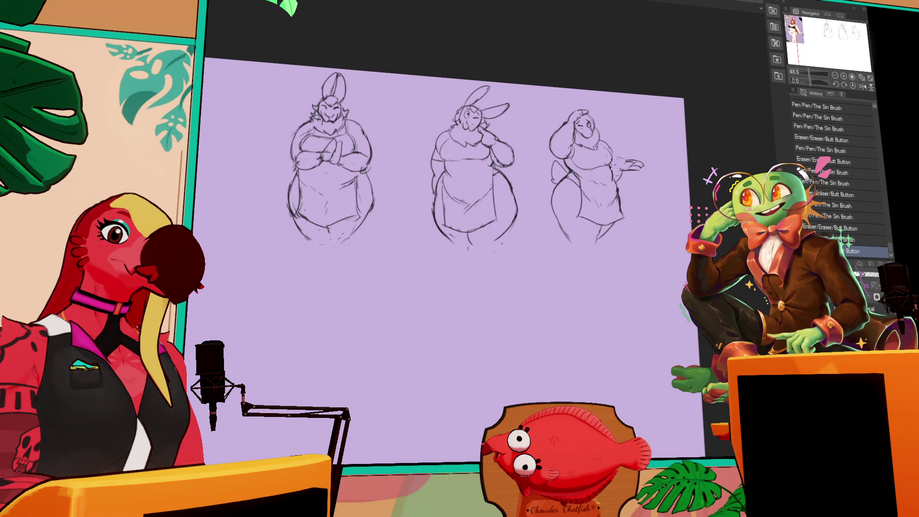
left_click_drag(625, 156, 638, 166)
mouse_move(635, 162)
left_mouse_down()
mouse_move(649, 165)
mouse_move(613, 170)
mouse_move(621, 144)
mouse_move(612, 176)
left_mouse_up()
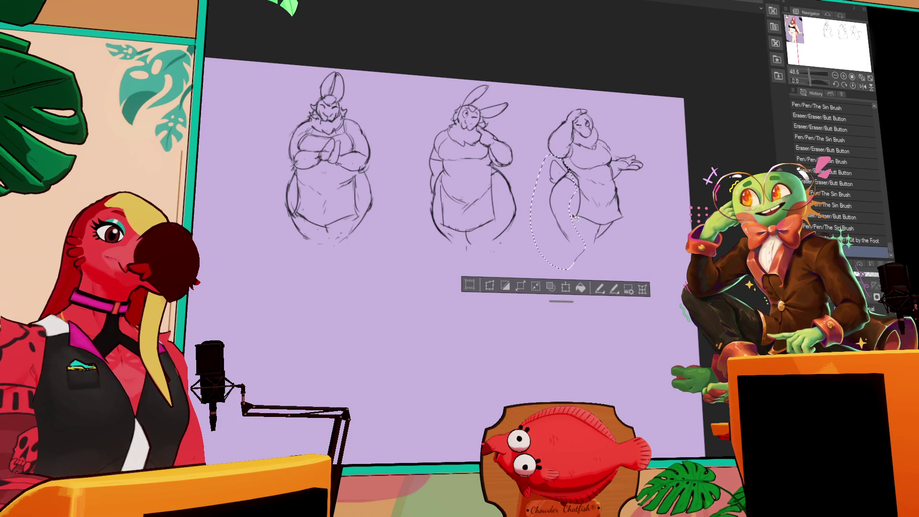
- Lasso the third figure's tail strokes, shift them and deselect
left_click_drag(549, 155, 572, 230)
key("Delete")
key("ctrl+d")
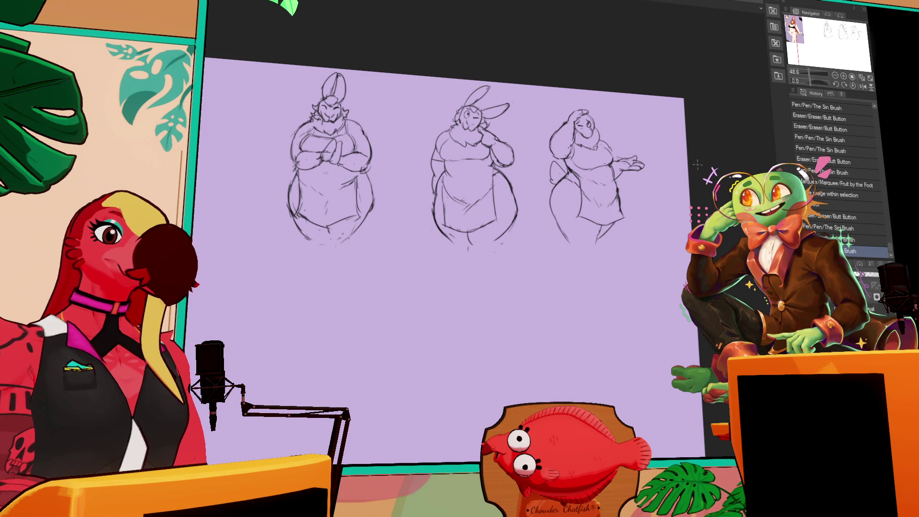
- Add small strokes near the third figure's tail and adjust its arm lines
left_click_drag(595, 241, 591, 223)
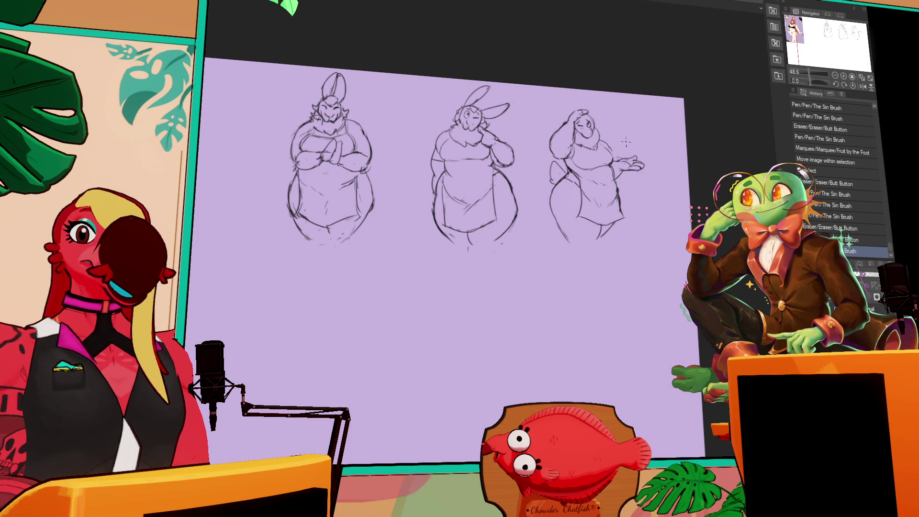
left_click_drag(569, 228, 584, 244)
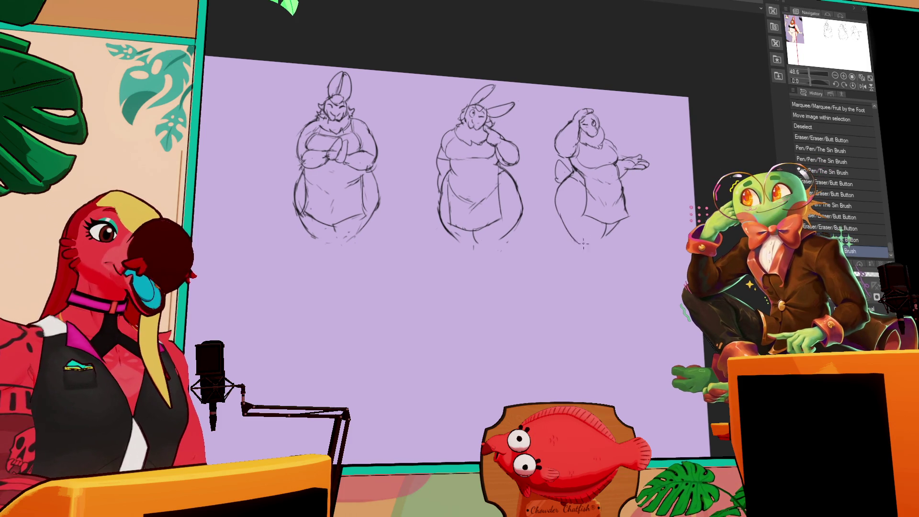
mouse_move(579, 246)
left_mouse_down()
mouse_move(587, 227)
mouse_move(585, 238)
mouse_move(602, 243)
left_mouse_up()
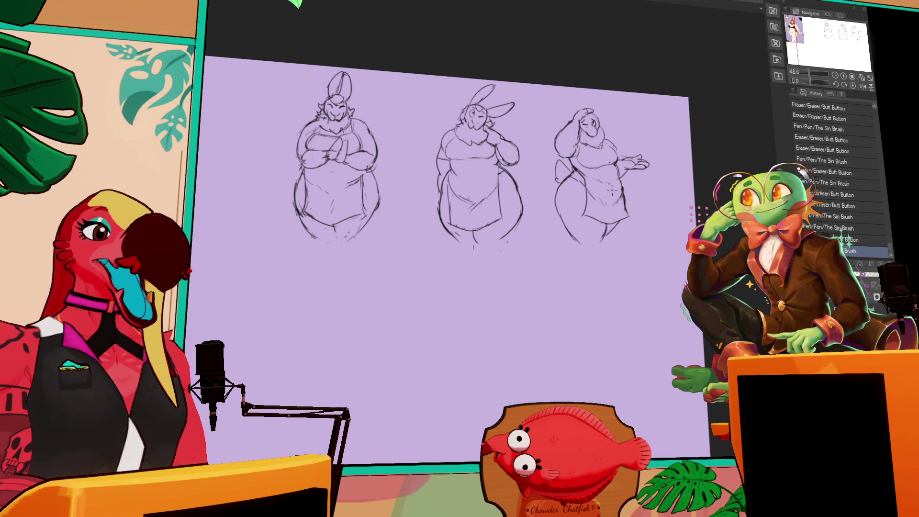
left_click_drag(454, 233, 492, 273)
mouse_move(627, 175)
left_mouse_down()
mouse_move(658, 170)
mouse_move(622, 172)
mouse_move(621, 164)
left_mouse_up()
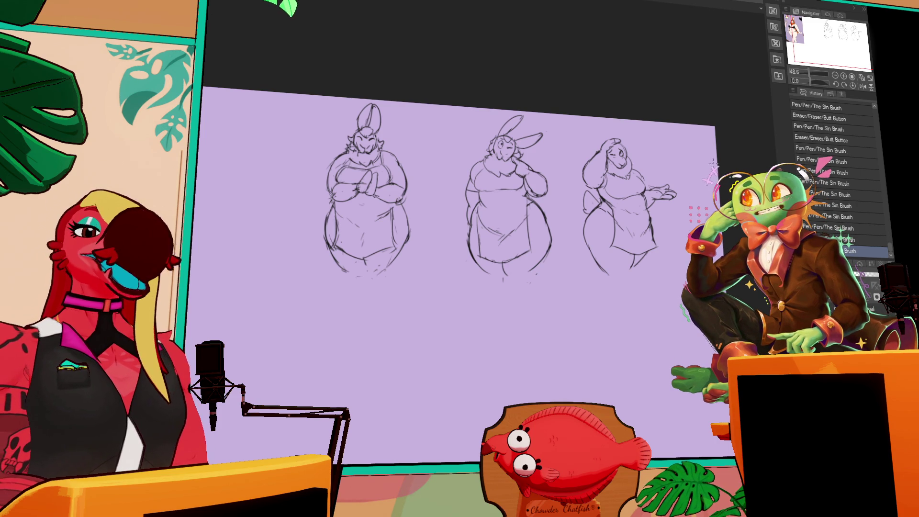
scroll(459, 180, "down", 1)
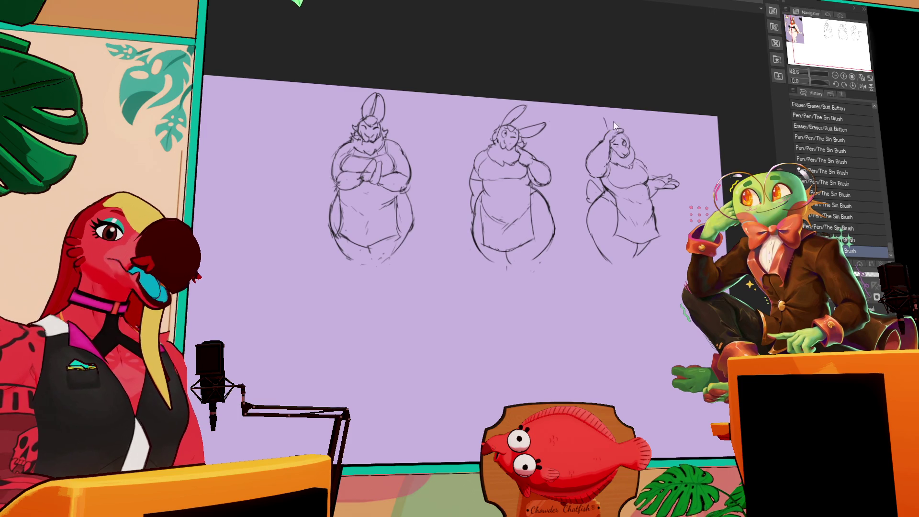
- Undo the stray stroke and draw an ear above the third figure's head
key("ctrl+z")
mouse_move(583, 113)
left_mouse_down()
mouse_move(602, 136)
mouse_move(618, 133)
left_mouse_up()
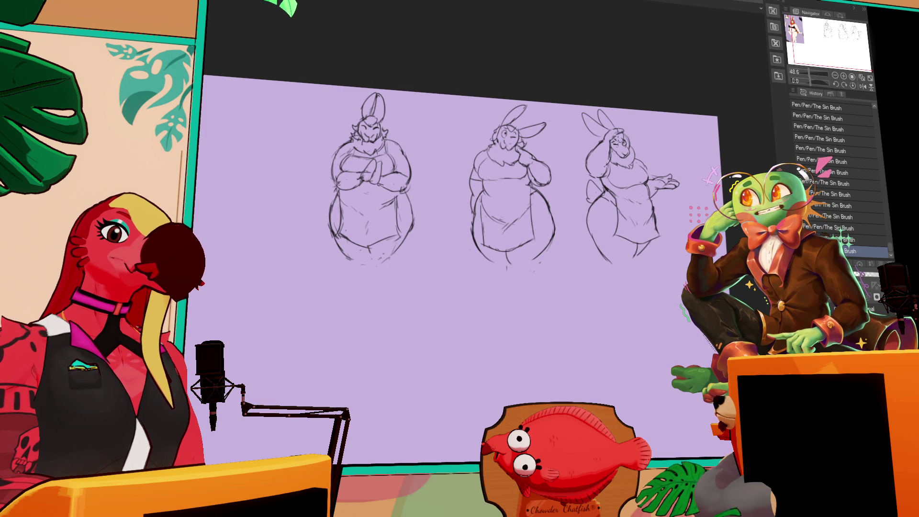
left_click_drag(655, 151, 653, 147)
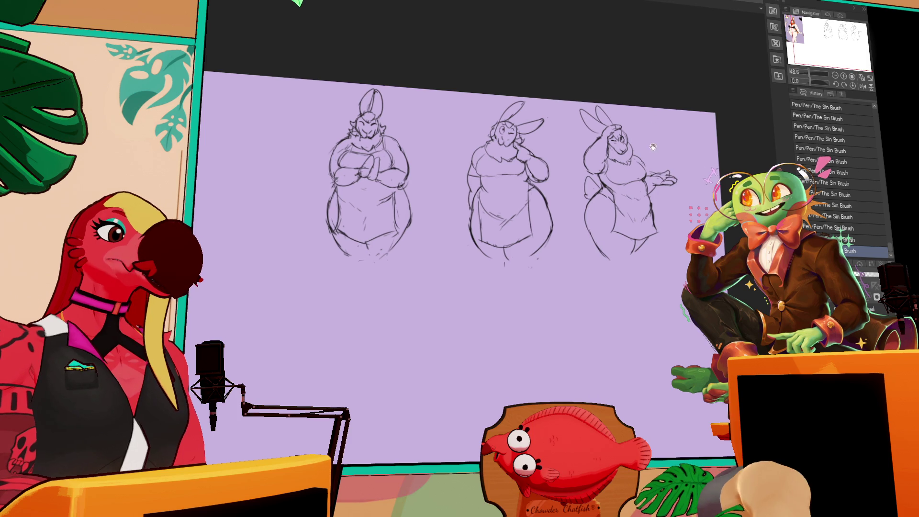
left_click_drag(575, 271, 612, 298)
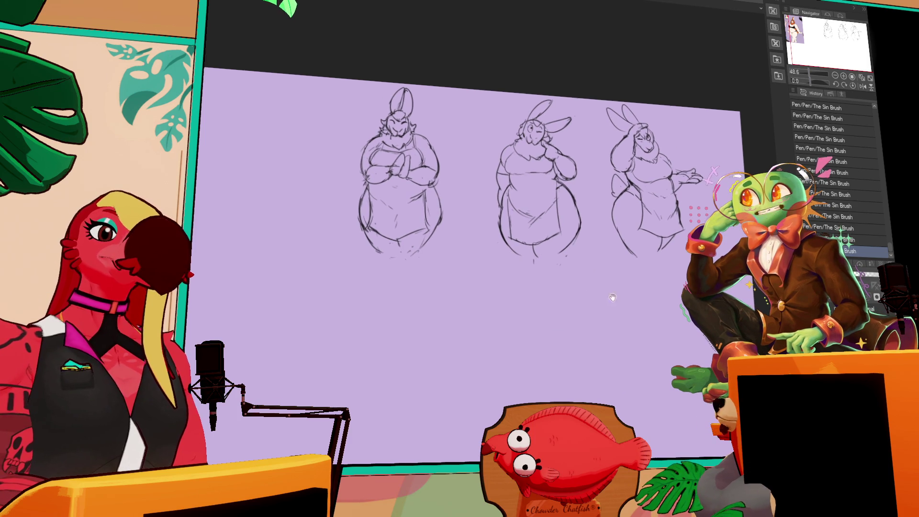
- Check the character lineup document, return, and bring the coloured rabbit reference into view
key("ctrl+Tab")
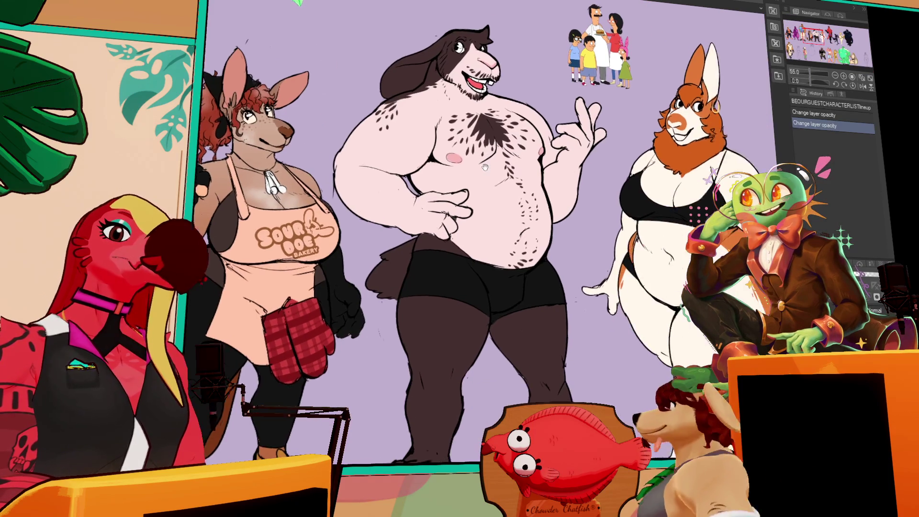
left_click_drag(485, 167, 468, 172)
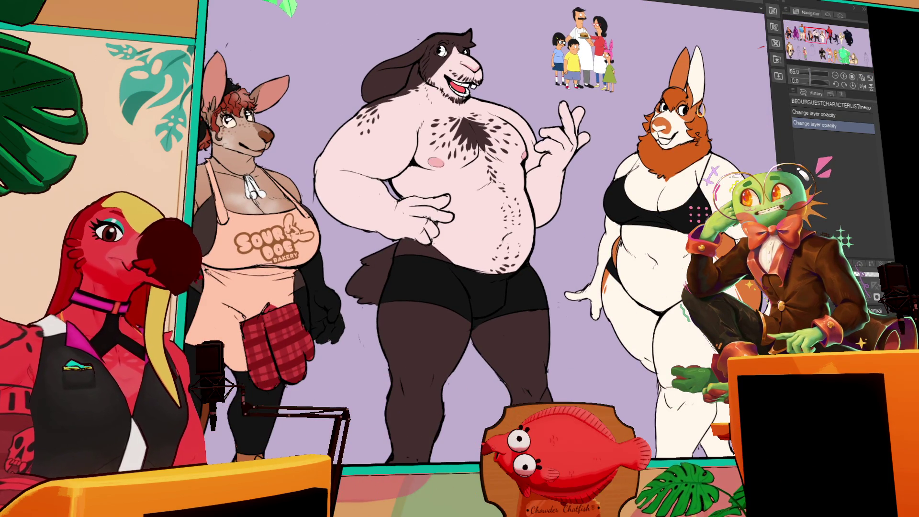
key("ctrl+Tab")
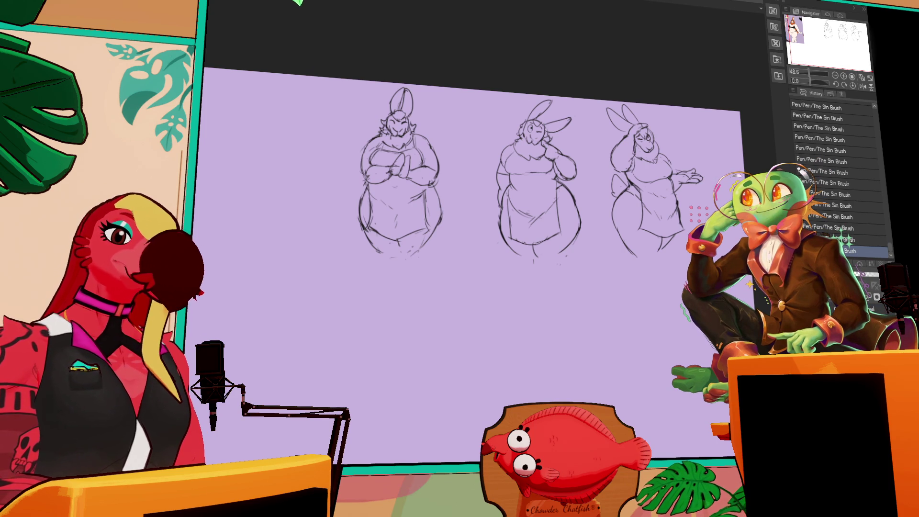
mouse_move(587, 310)
left_mouse_down()
mouse_move(581, 332)
mouse_move(912, 337)
left_mouse_up()
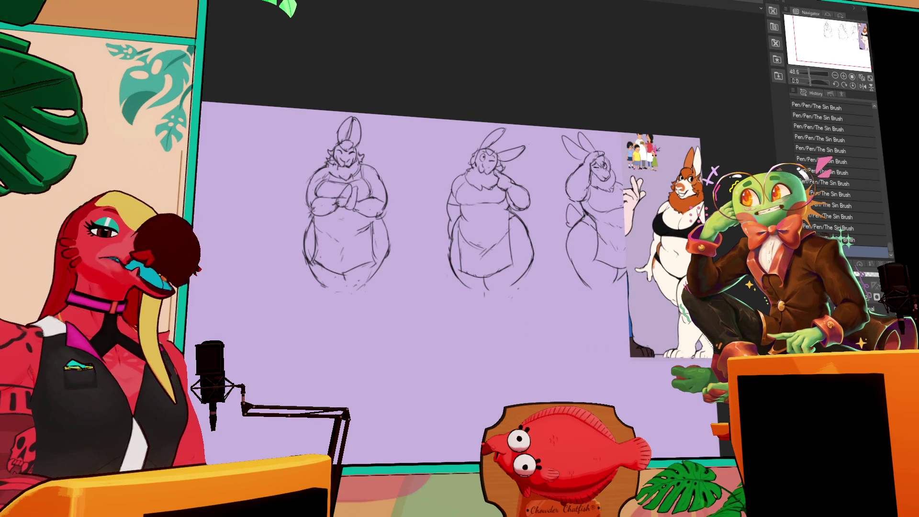
- Slide the rabbit reference closer and delete its unwanted left portion
left_click_drag(912, 337, 881, 338)
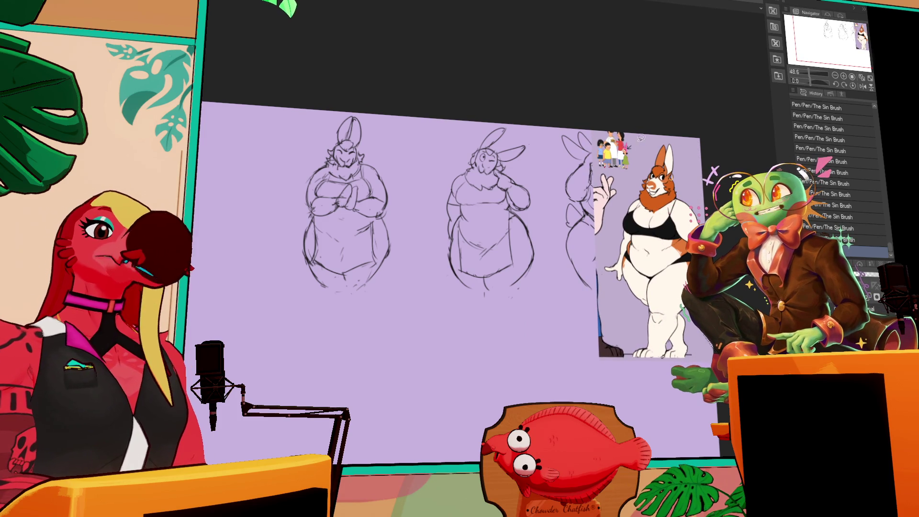
left_click_drag(590, 256, 658, 108)
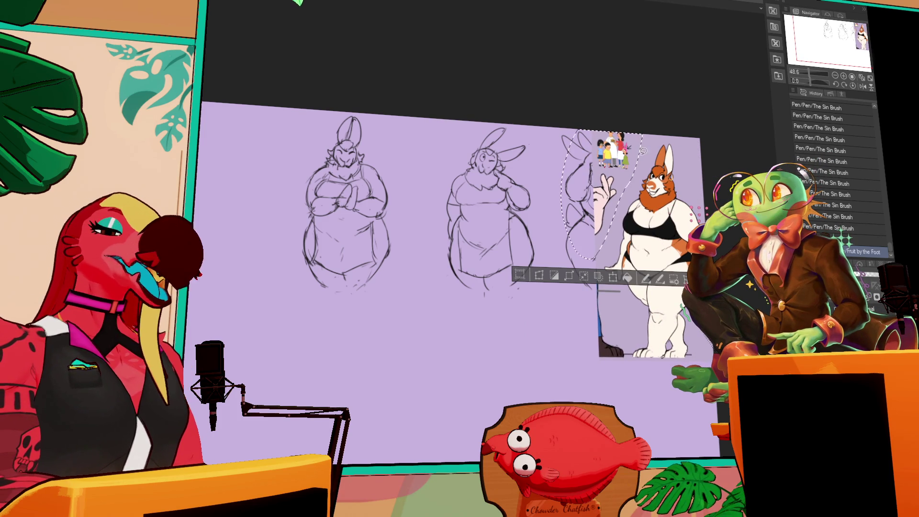
key("Delete")
scroll(622, 176, "down", 3)
key("ctrl+d")
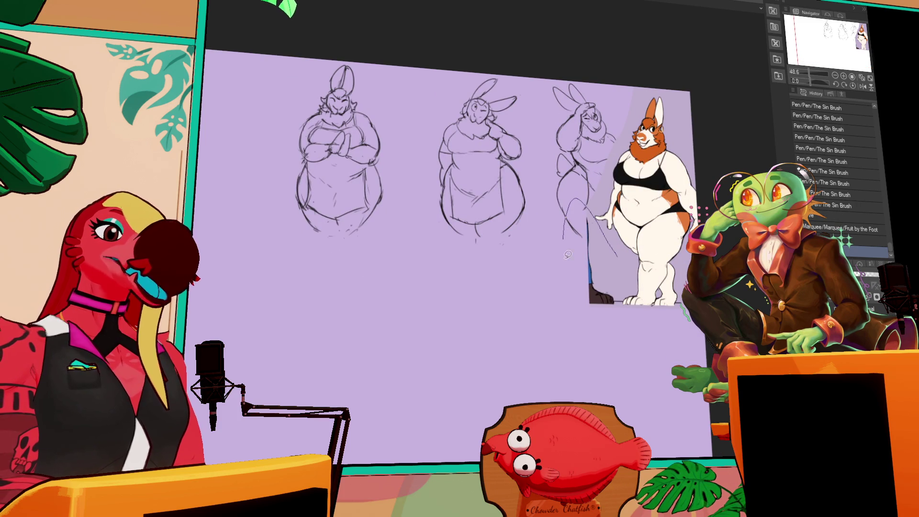
- Delete the leftover left-side pieces of the reference, then bring the left reference images into view
left_click_drag(625, 318, 622, 314)
key("Delete")
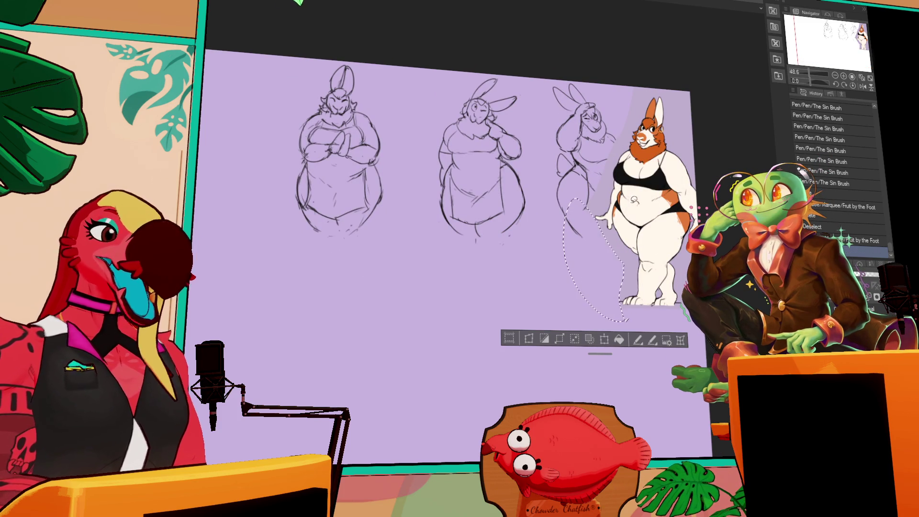
key("ctrl+d")
left_click_drag(655, 208, 624, 302)
key("Delete")
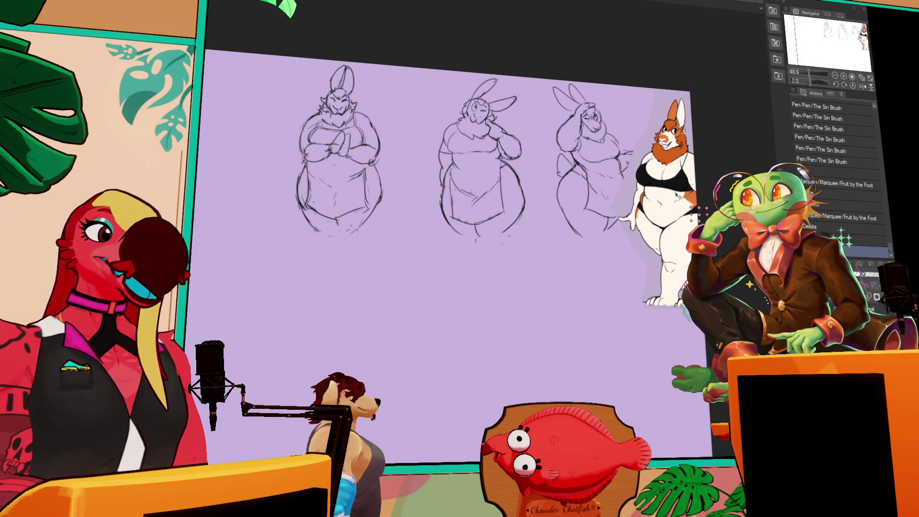
key("ctrl+d")
left_click_drag(445, 287, 653, 326)
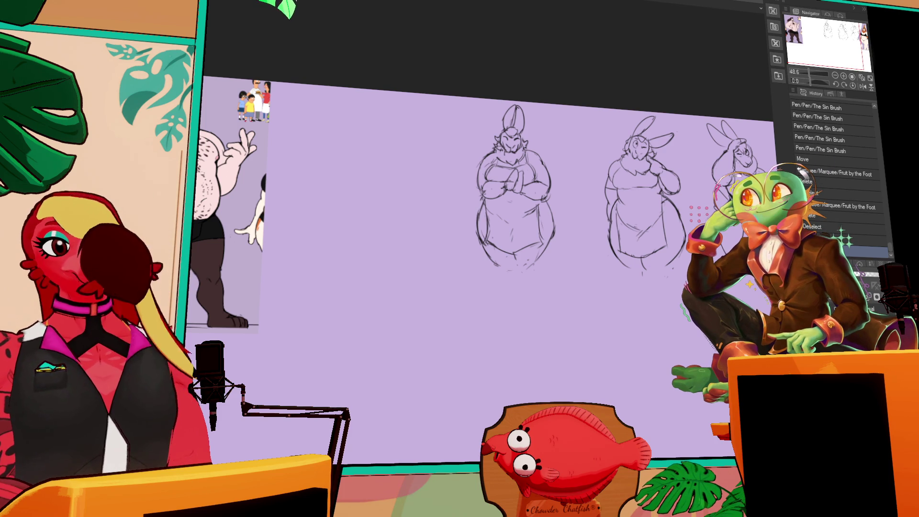
- Move the hairy character reference beside the sketches and deselect
left_click_drag(369, 234, 737, 237)
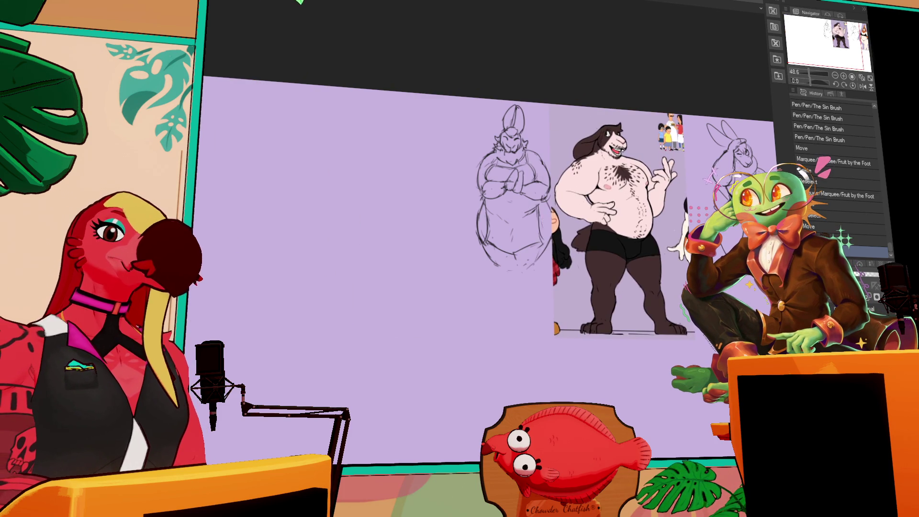
key("ctrl+d")
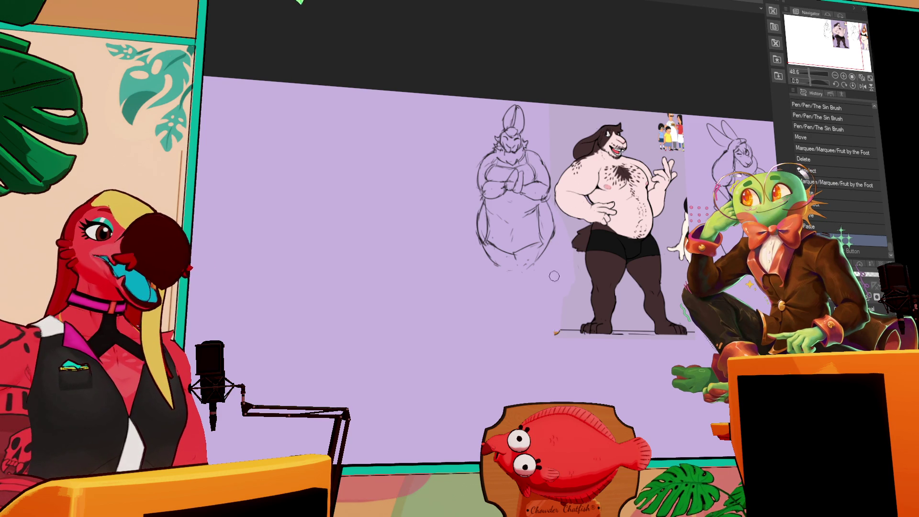
key("ctrl+d")
key("ctrl+d")
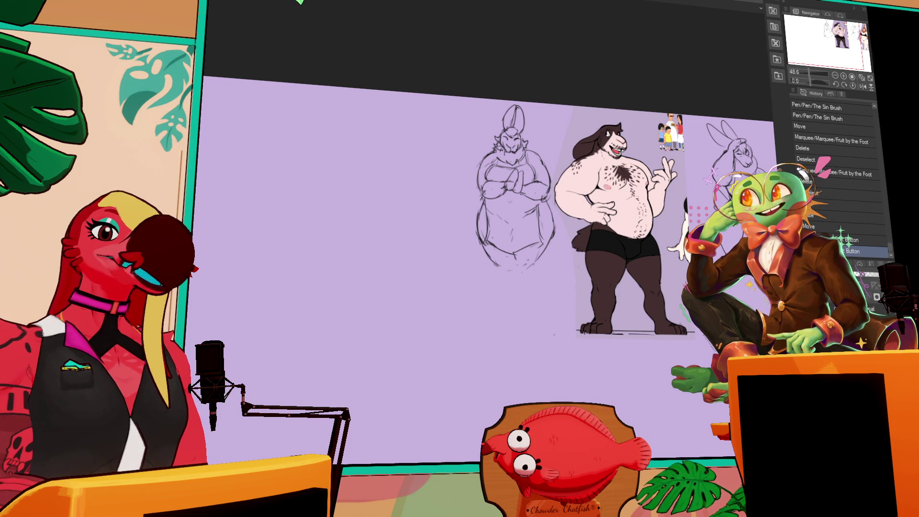
scroll(609, 304, "right", 3)
- Clear the remaining selection and shift the view toward the first sketch
key("ctrl+shift+d")
key("ctrl+d")
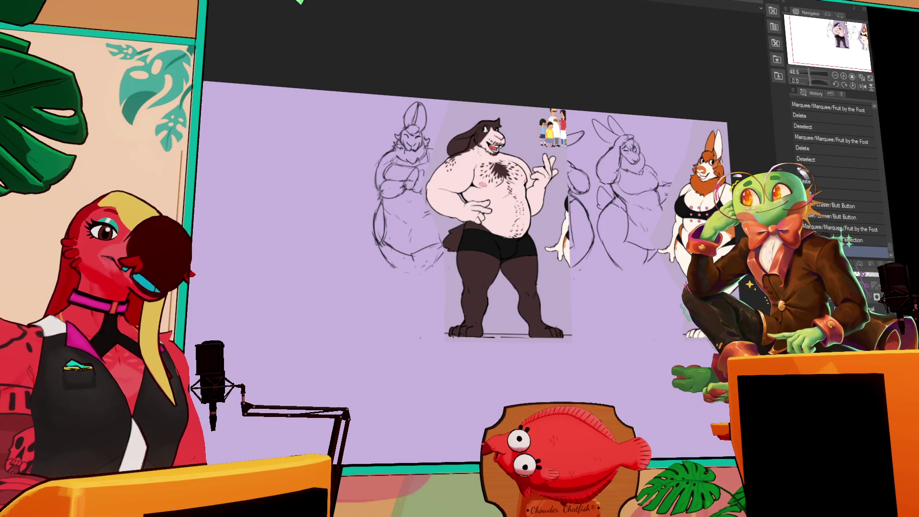
scroll(710, 134, "left", 2)
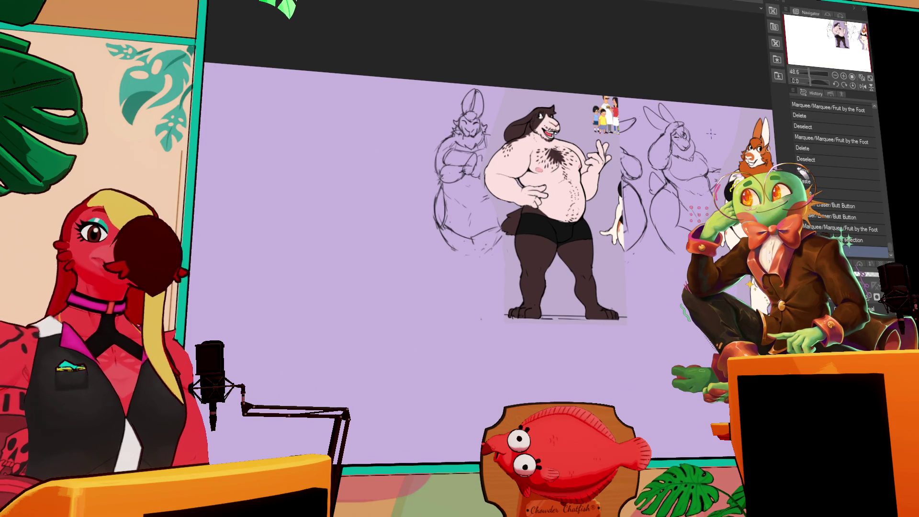
scroll(709, 133, "left", 3)
scroll(710, 134, "up", 1)
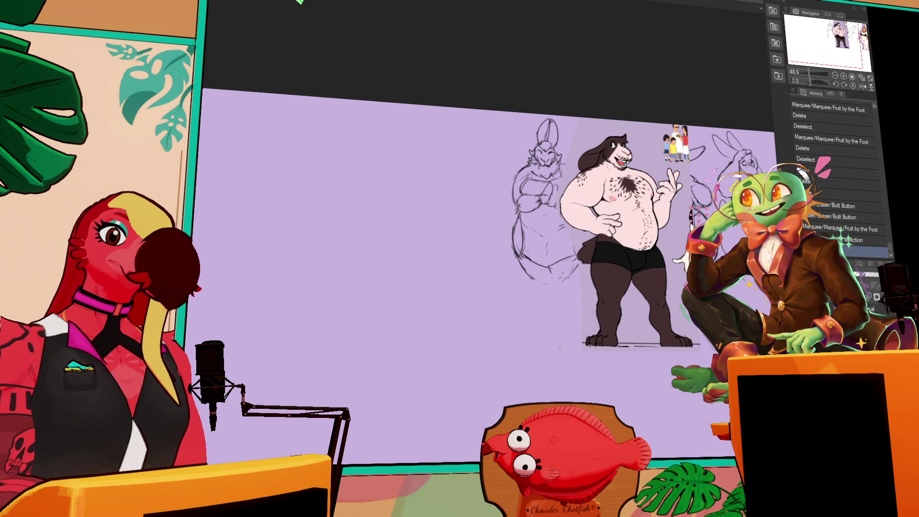
left_click_drag(424, 199, 500, 132)
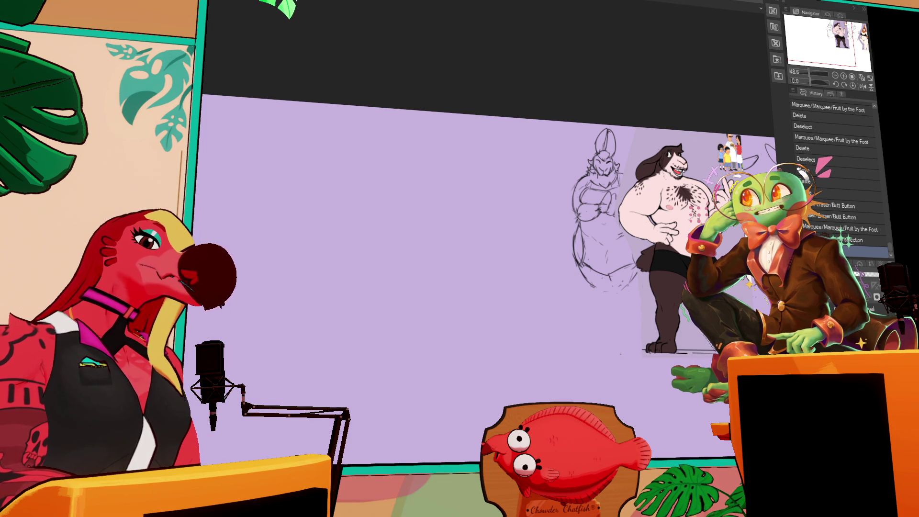
- Sketch a small rough head circle with a tiny ear for the new fourth figure
left_click_drag(509, 162, 480, 167)
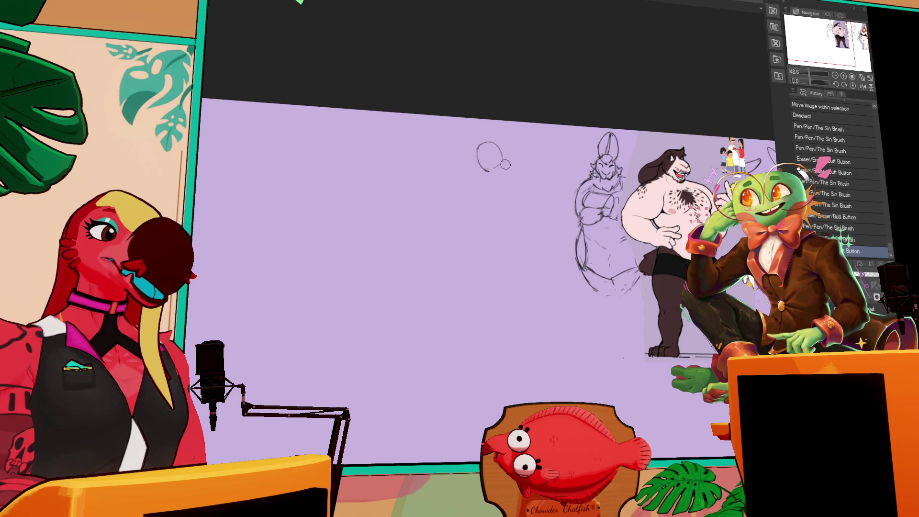
mouse_move(496, 147)
left_mouse_down()
mouse_move(480, 167)
mouse_move(498, 144)
left_mouse_up()
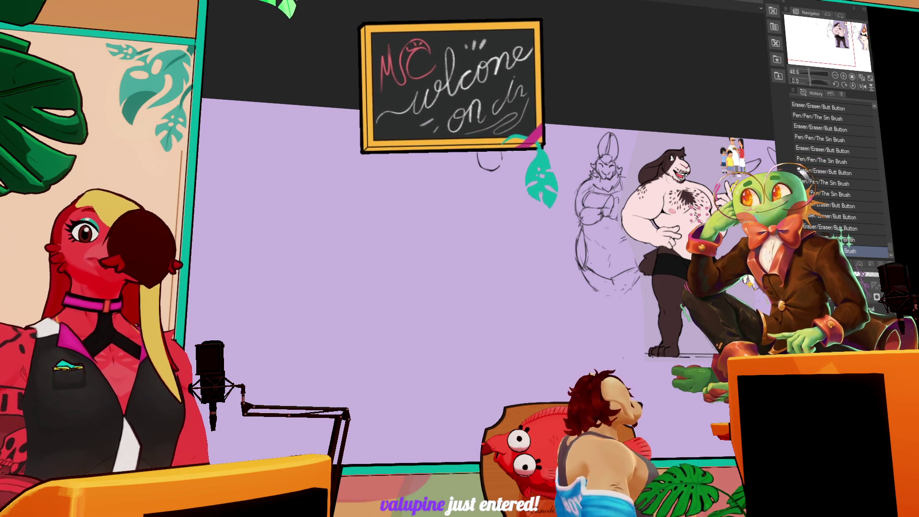
mouse_move(495, 154)
left_mouse_down()
mouse_move(504, 151)
mouse_move(495, 181)
mouse_move(487, 151)
left_mouse_up()
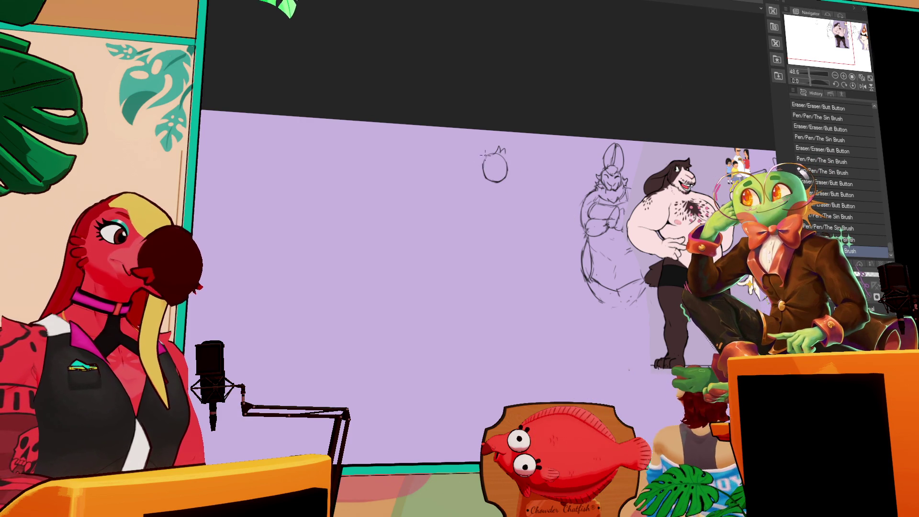
- Rough in the left shoulder line and small ear marks at the head's lower right, undoing misplaced strokes
left_click_drag(489, 152, 464, 187)
key("ctrl+z")
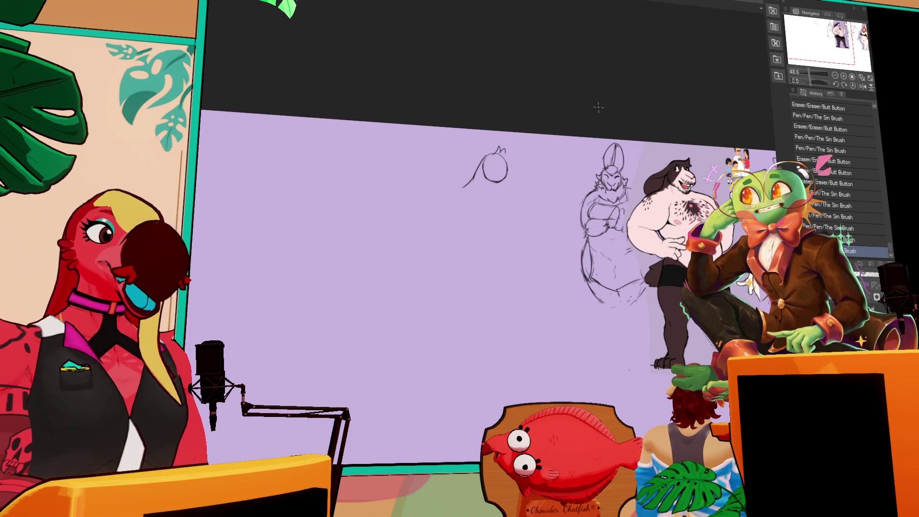
left_click(473, 186)
key("ctrl+z")
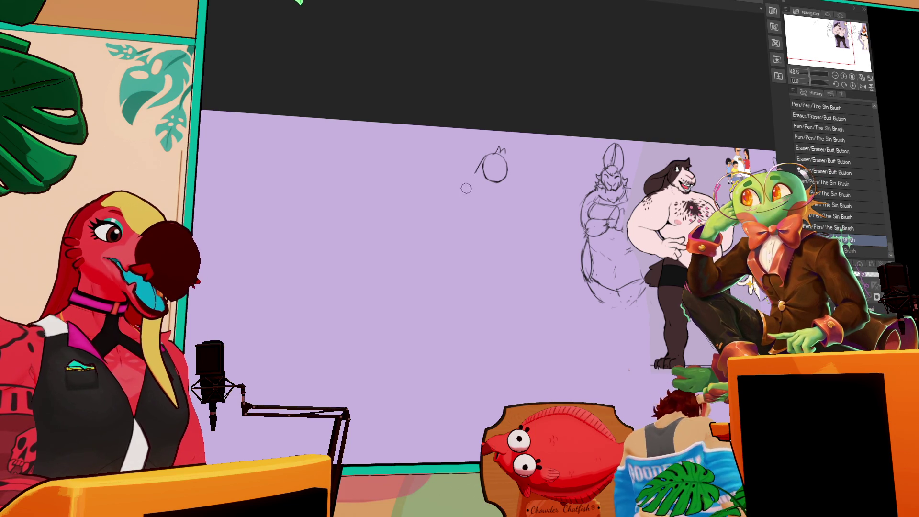
mouse_move(485, 157)
left_mouse_down()
mouse_move(464, 188)
mouse_move(544, 170)
mouse_move(522, 192)
left_mouse_up()
key("ctrl+z")
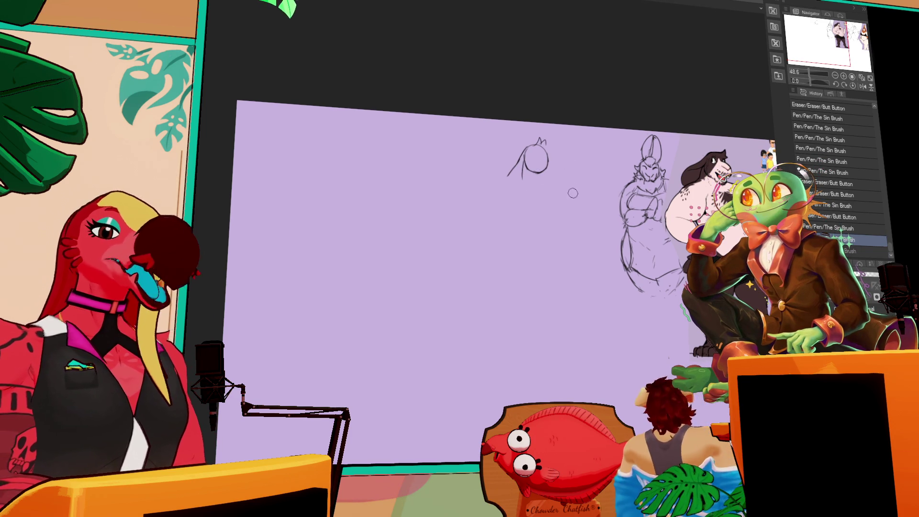
left_click_drag(547, 168, 552, 175)
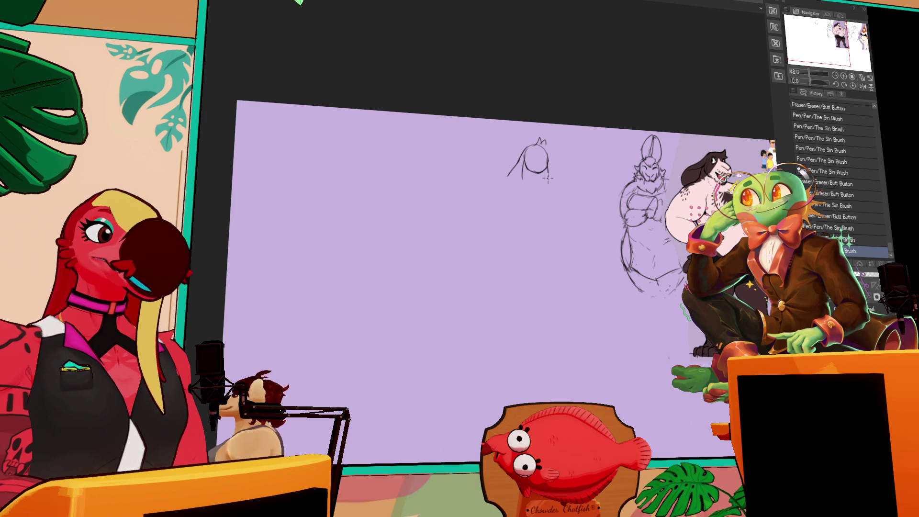
mouse_move(547, 178)
left_mouse_down()
mouse_move(496, 185)
mouse_move(564, 181)
mouse_move(539, 172)
mouse_move(546, 178)
left_mouse_up()
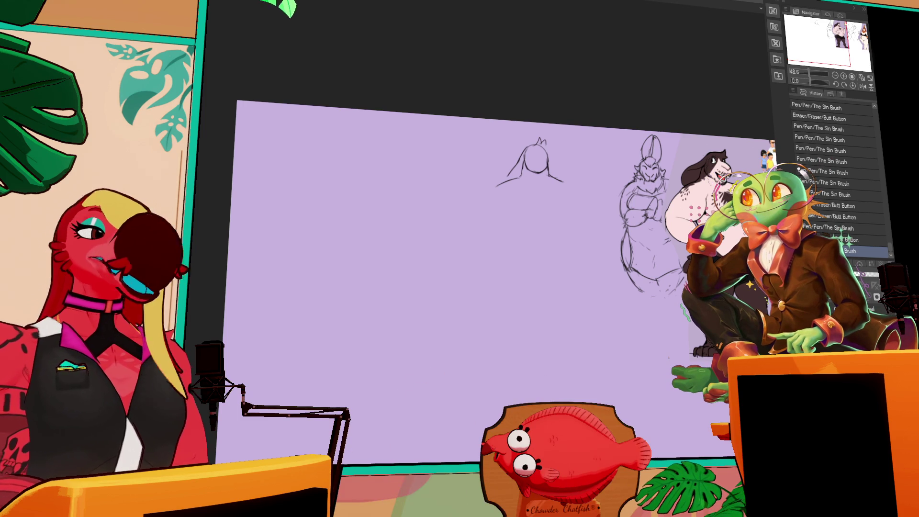
- Extend the right shoulder line outward and redraw the left shoulder and the small line beside the head
mouse_move(492, 189)
left_mouse_down()
mouse_move(511, 173)
mouse_move(556, 178)
left_mouse_up()
left_click_drag(559, 178, 569, 181)
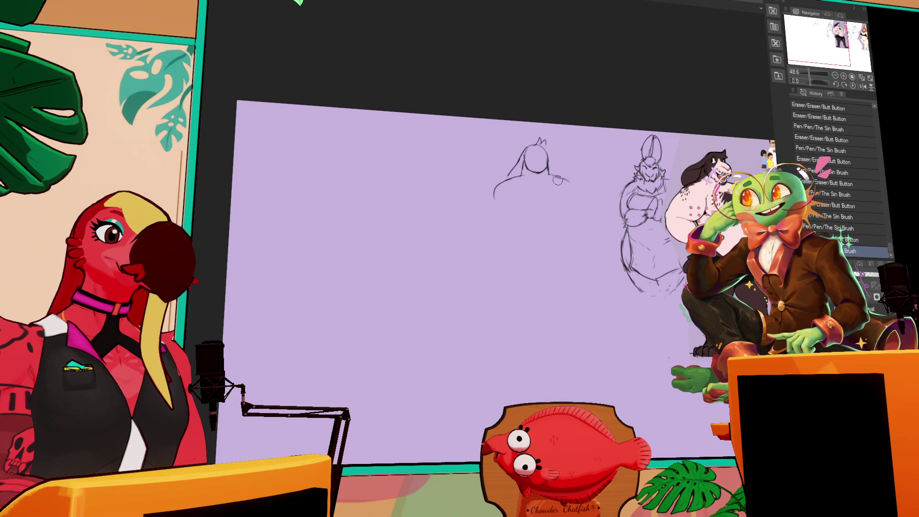
left_click_drag(557, 180, 568, 180)
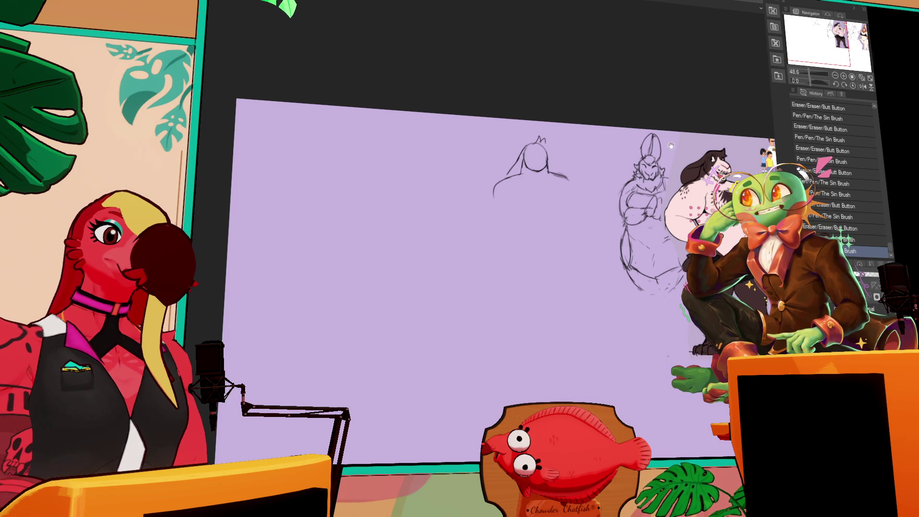
left_click_drag(507, 175, 492, 187)
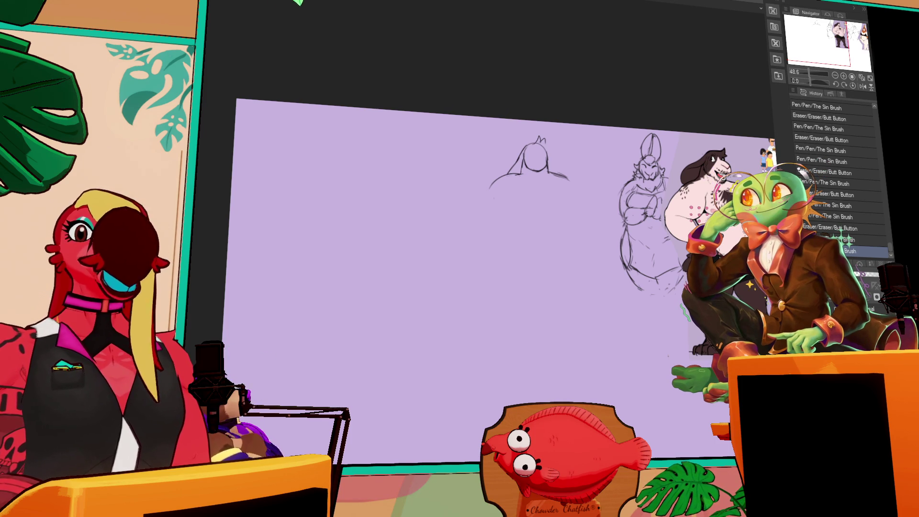
left_click_drag(499, 181, 527, 172)
- Erase the stray left shoulder stroke, redraw it, and step back to an earlier History state
key("ctrl+z")
key("ctrl+z")
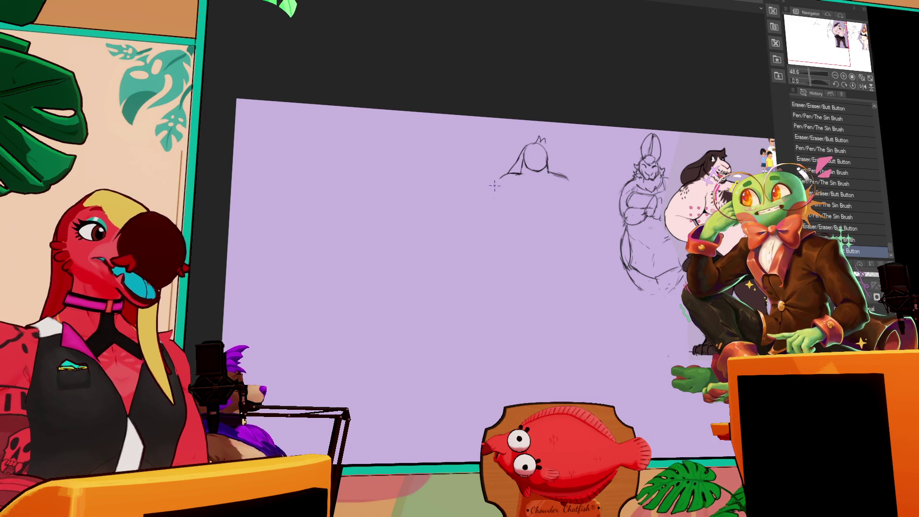
mouse_move(528, 175)
left_mouse_down()
mouse_move(497, 184)
mouse_move(524, 174)
mouse_move(574, 185)
left_mouse_up()
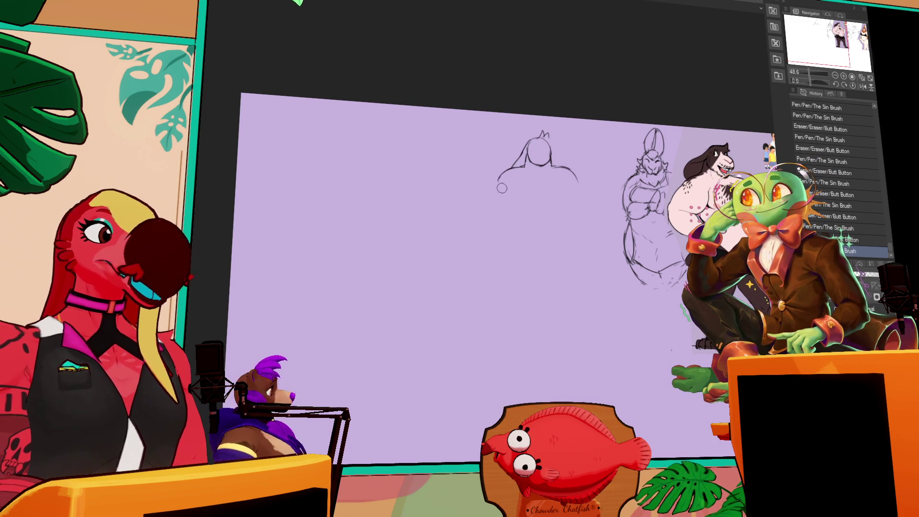
left_click_drag(518, 177, 506, 184)
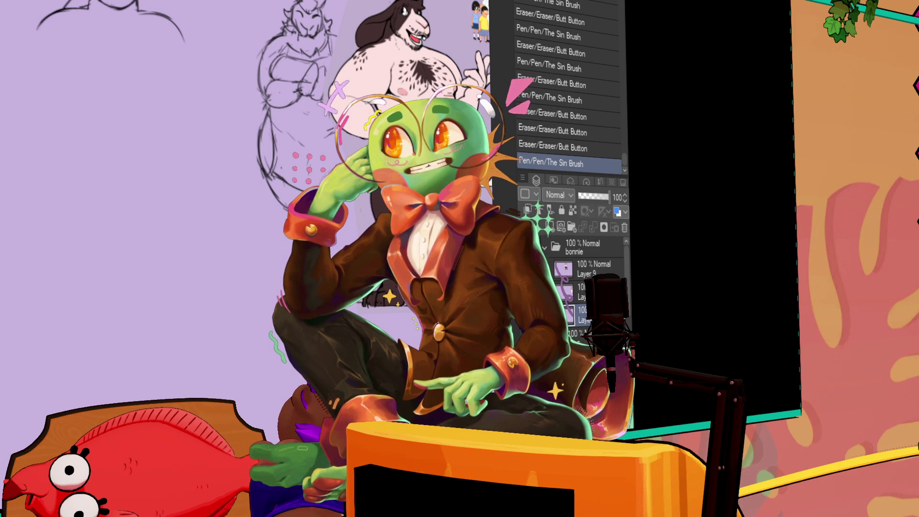
left_click_drag(139, 20, 209, 33)
left_click(528, 119)
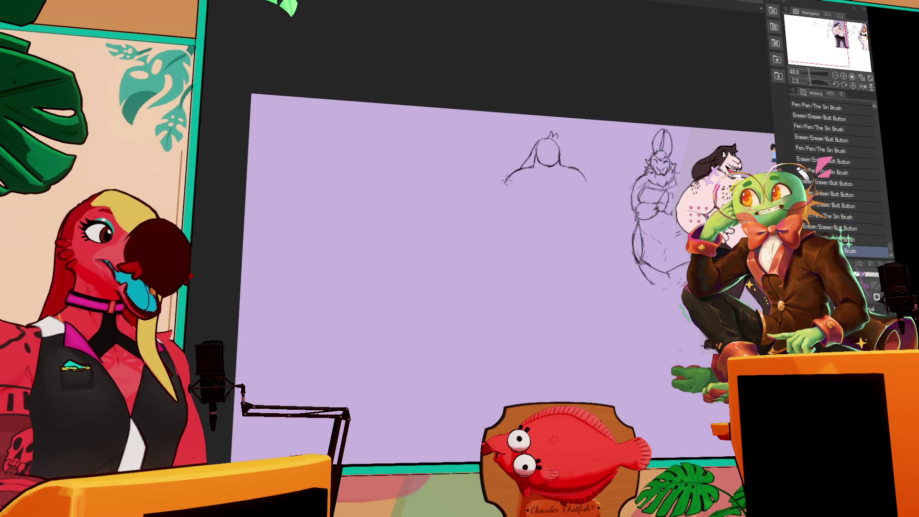
scroll(833, 215, "down", 1)
- Sketch the curved left torso side and a vertical centre line through the head
left_click_drag(516, 178, 497, 208)
left_click_drag(550, 140, 550, 170)
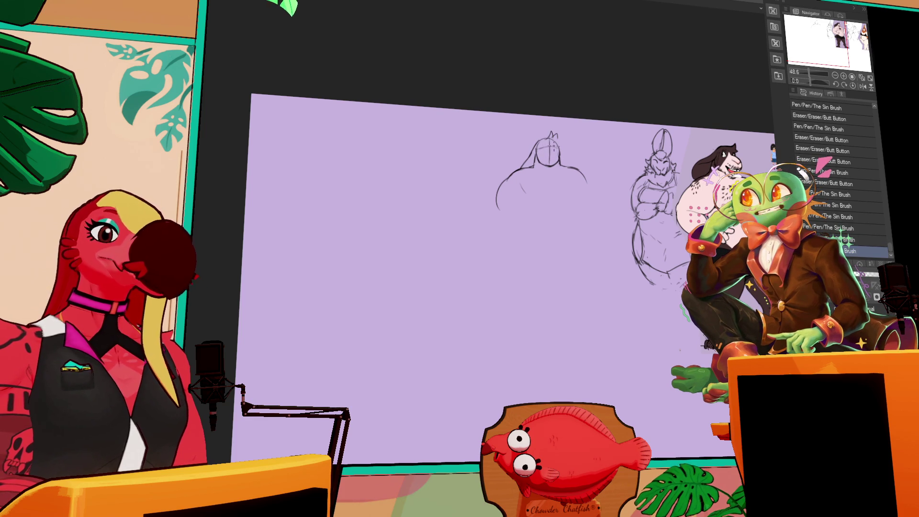
left_click_drag(573, 169, 553, 161)
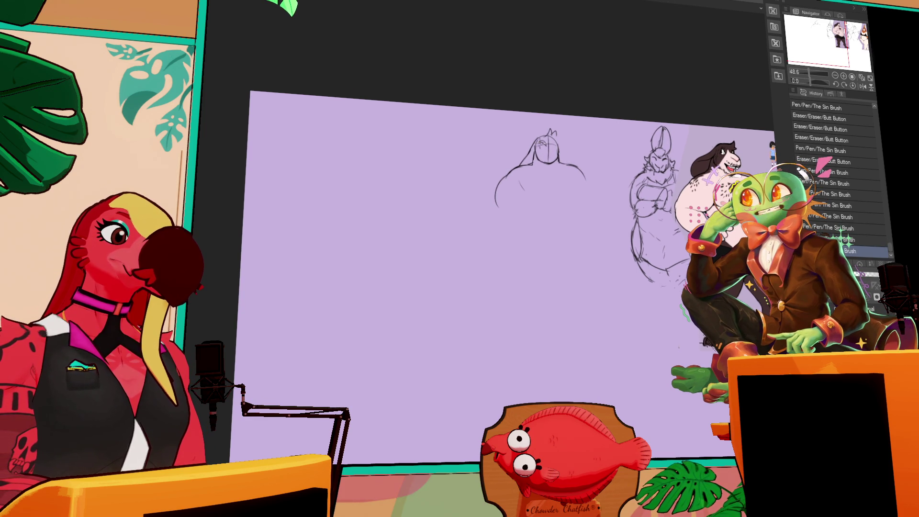
- Check the last strokes with undo/redo, keep them, and erase a small stray part of the sketch
key("ctrl+z")
key("ctrl+y")
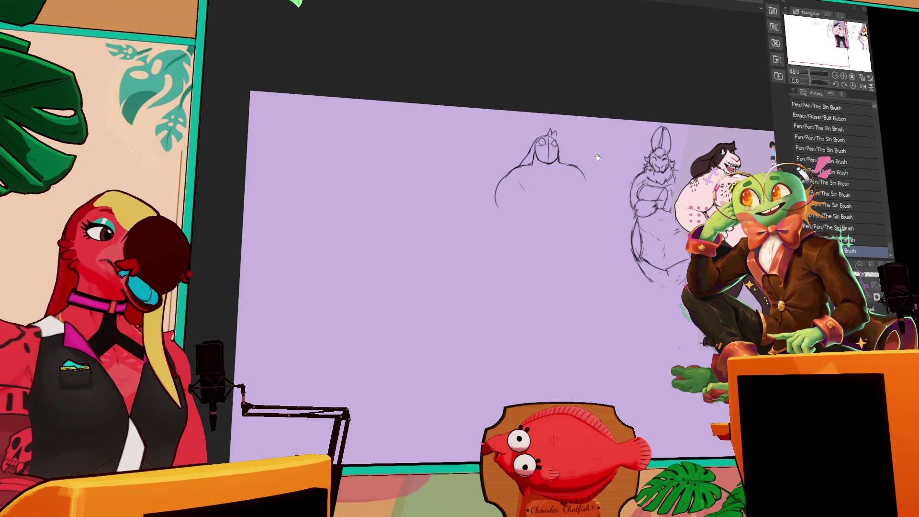
key("ctrl+y")
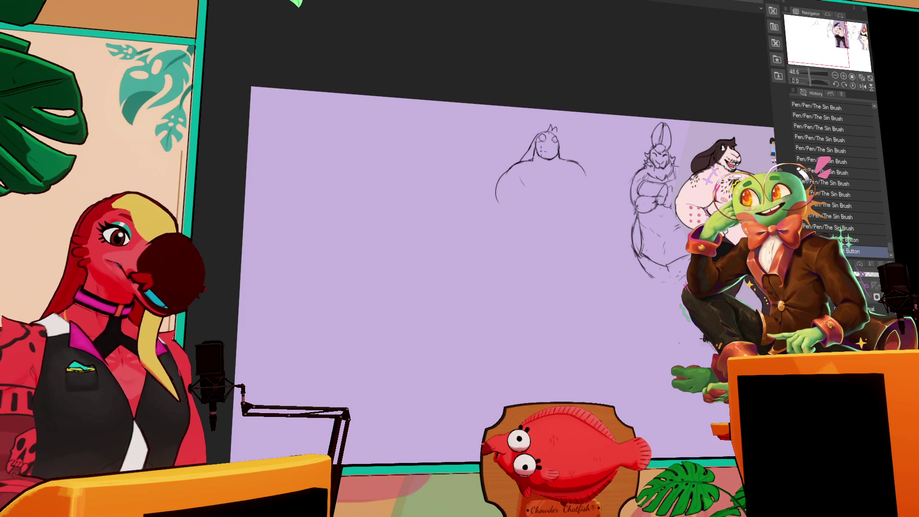
key("ctrl+z")
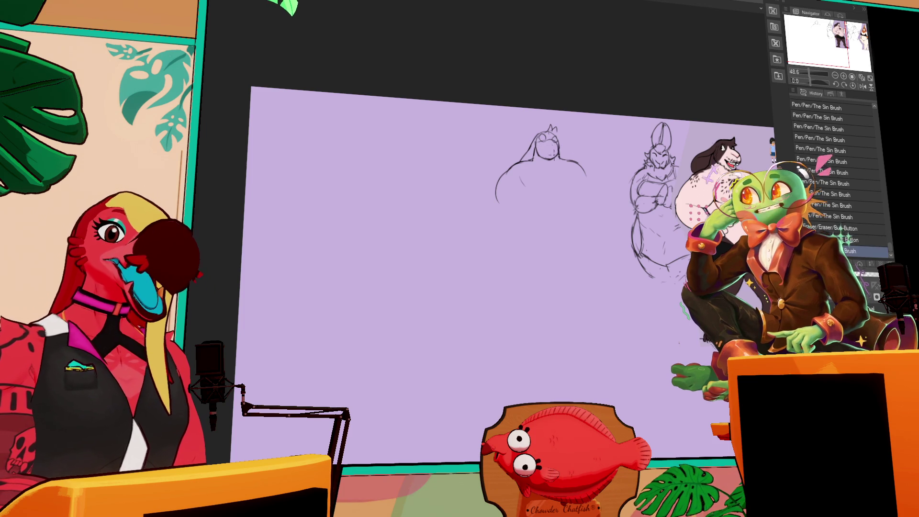
key("ctrl+y")
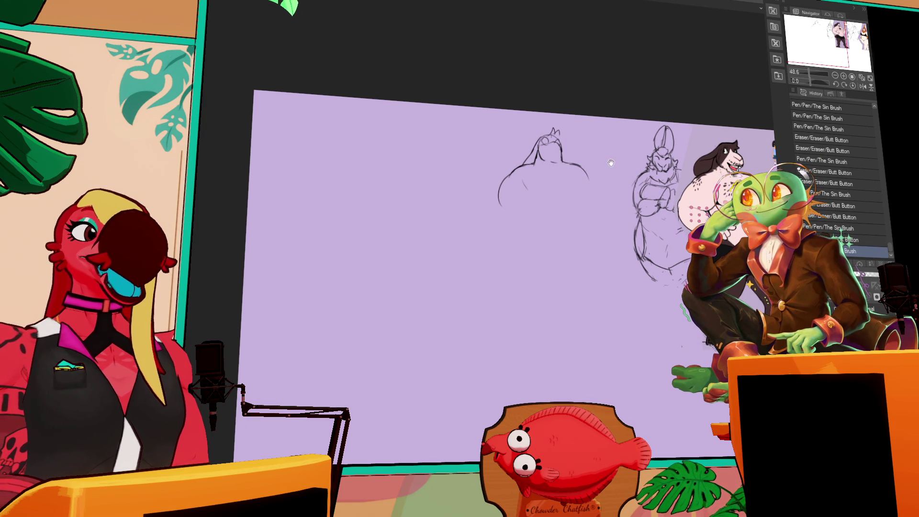
left_click_drag(610, 163, 636, 75)
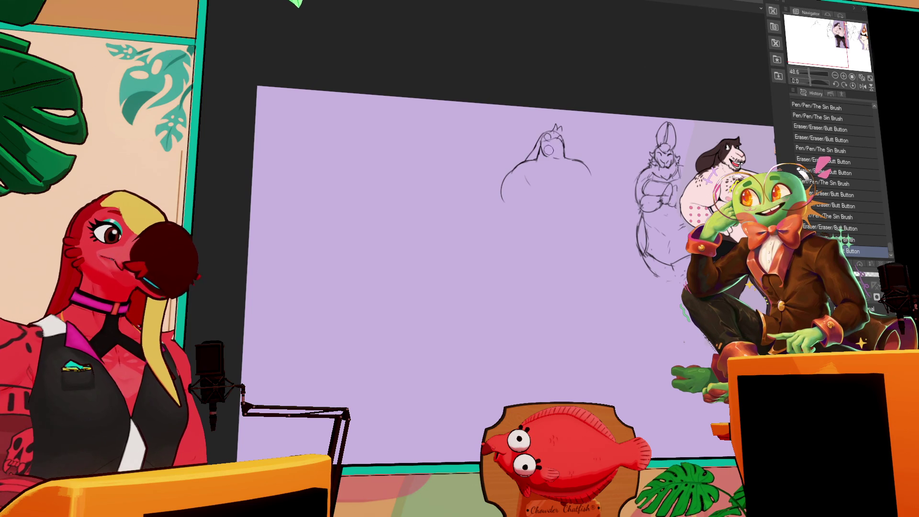
left_click_drag(546, 154, 554, 160)
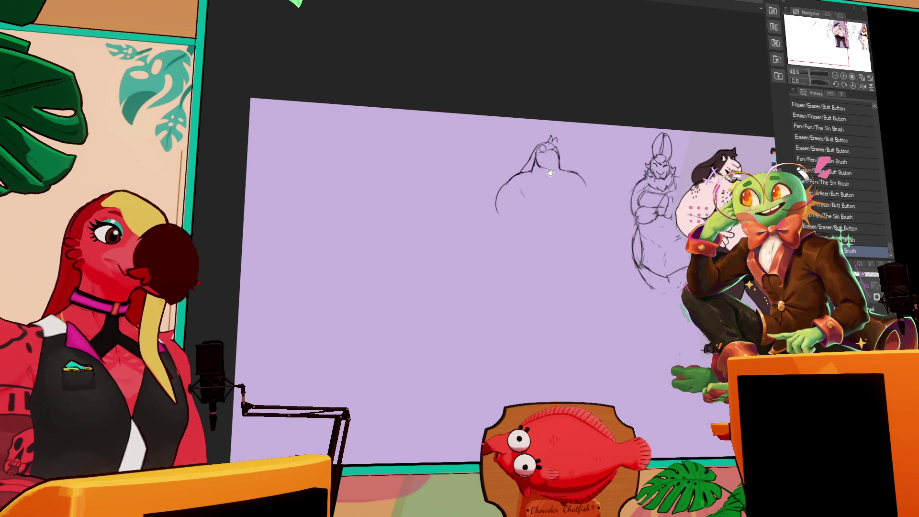
- Refine the head outline with two short strokes and confirm the last one via undo/redo
left_click_drag(547, 142, 557, 140)
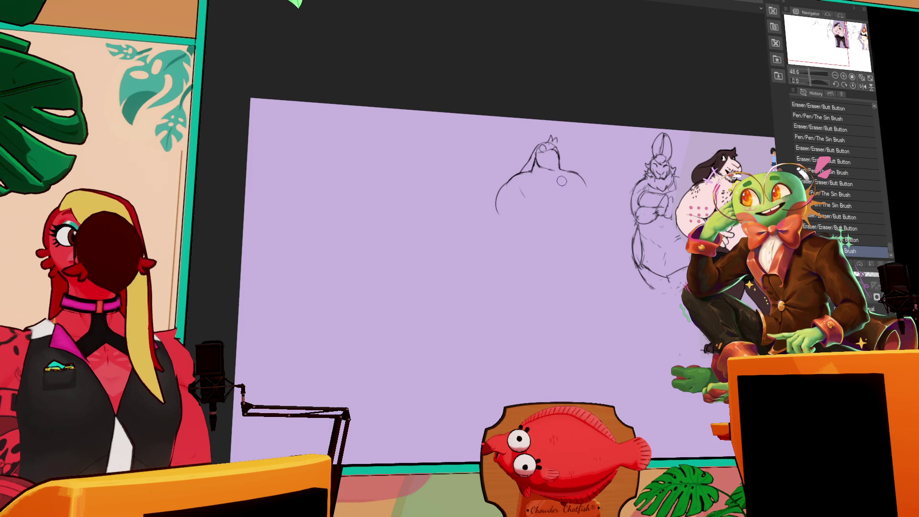
mouse_move(542, 150)
left_mouse_down()
mouse_move(560, 161)
mouse_move(554, 166)
left_mouse_up()
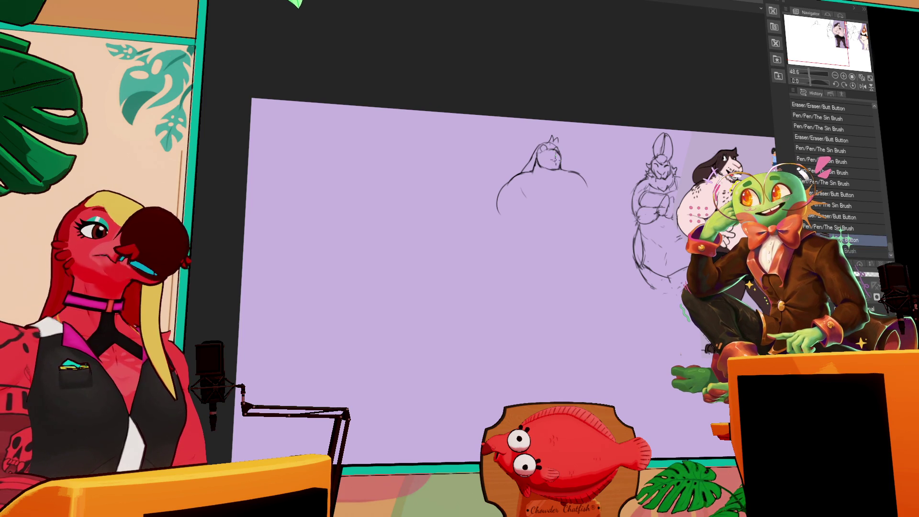
key("ctrl+z")
key("ctrl+y")
- Add small faint touches to the head and adjust the zoom on the sketches
left_click_drag(542, 159, 548, 170)
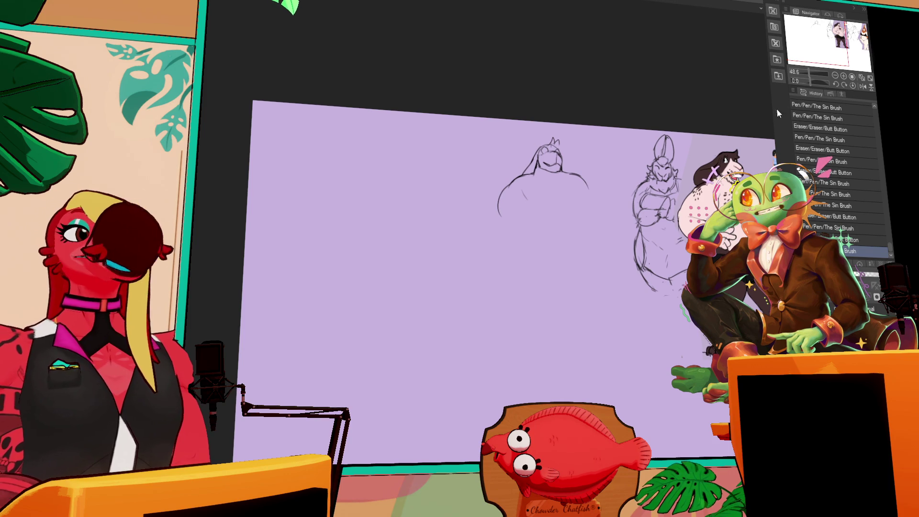
left_click_drag(599, 199, 584, 209)
left_click_drag(541, 180, 546, 186)
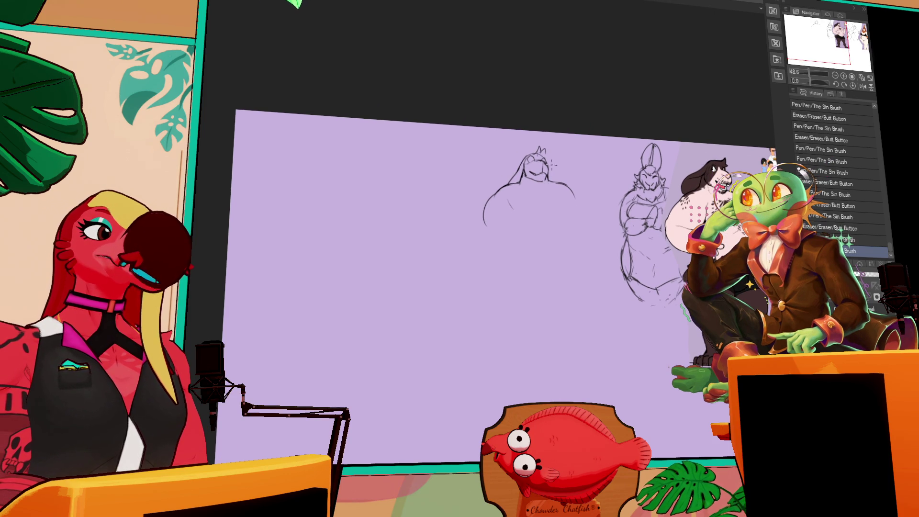
left_click(844, 77)
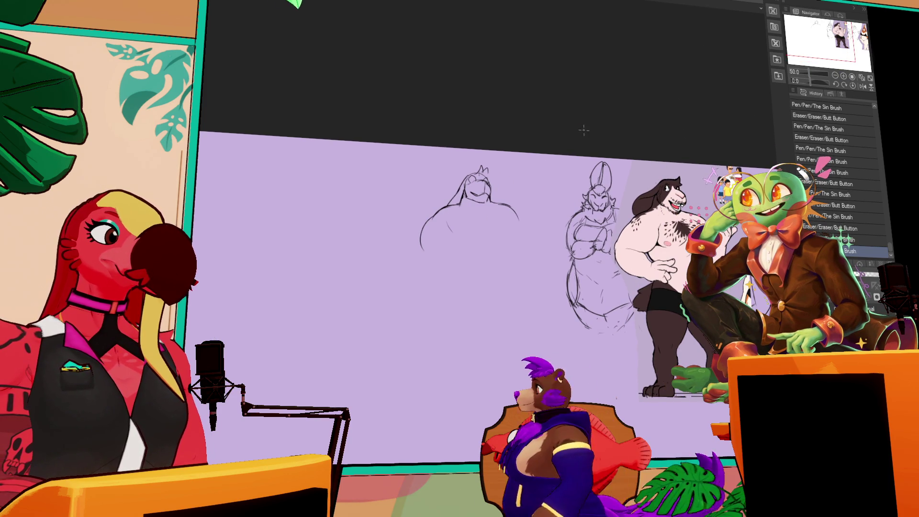
- Draw a small stroke near the head, undo it, then restore the undone strokes
left_click_drag(464, 184, 469, 197)
key("ctrl+z")
key("ctrl+z")
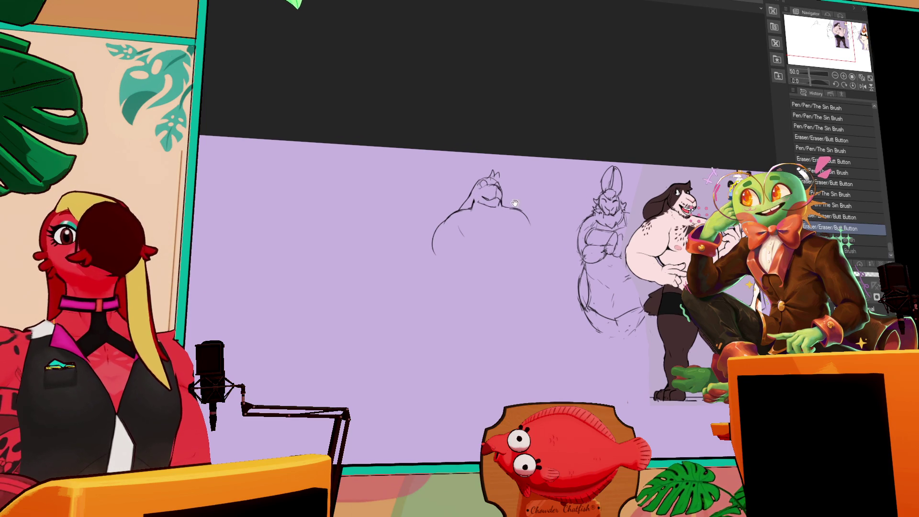
key("ctrl+y")
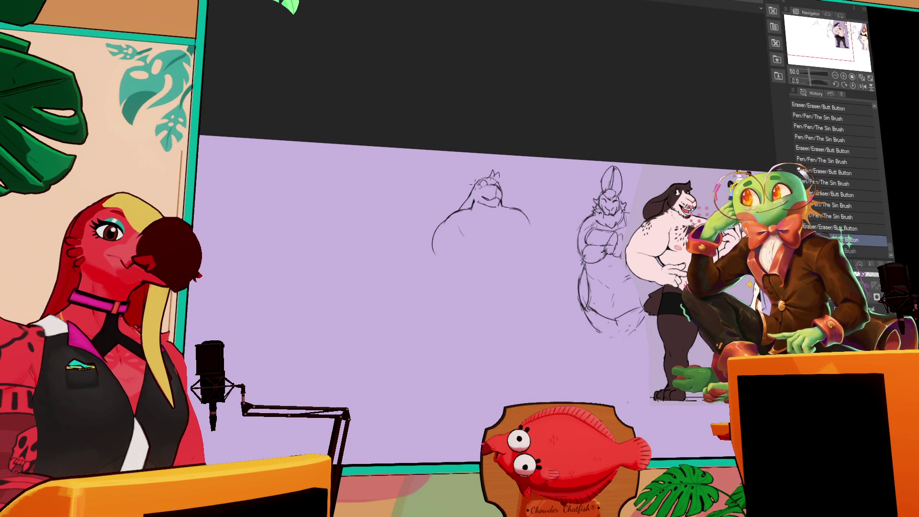
key("ctrl+y")
key("ctrl+y")
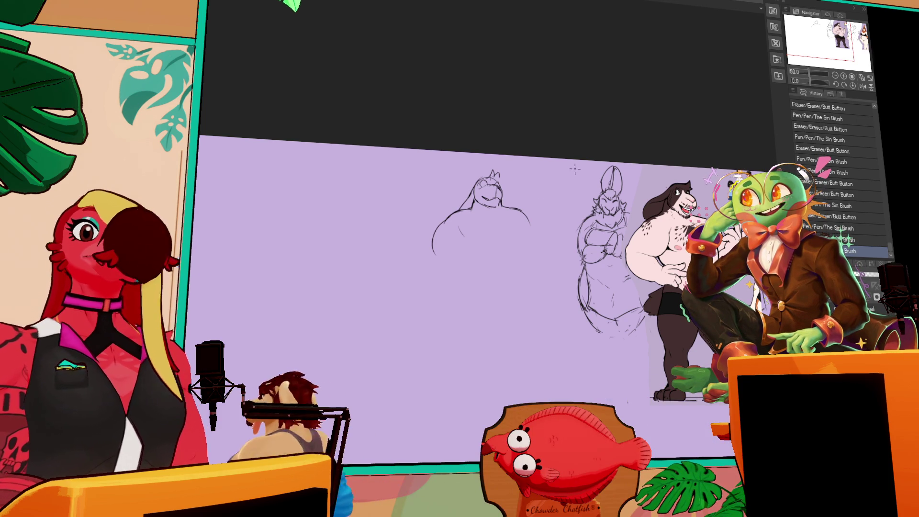
- Zoom in on the broad-shouldered sketch and touch up the head with a small dot
left_click_drag(574, 168, 584, 172)
left_click_drag(504, 188, 515, 195)
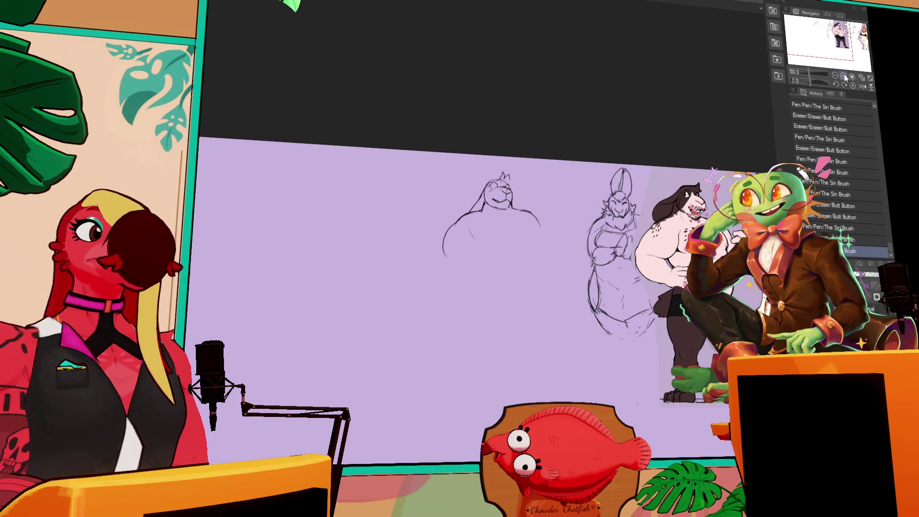
scroll(503, 215, "up", 1)
left_click_drag(533, 188, 544, 199)
left_click(586, 177)
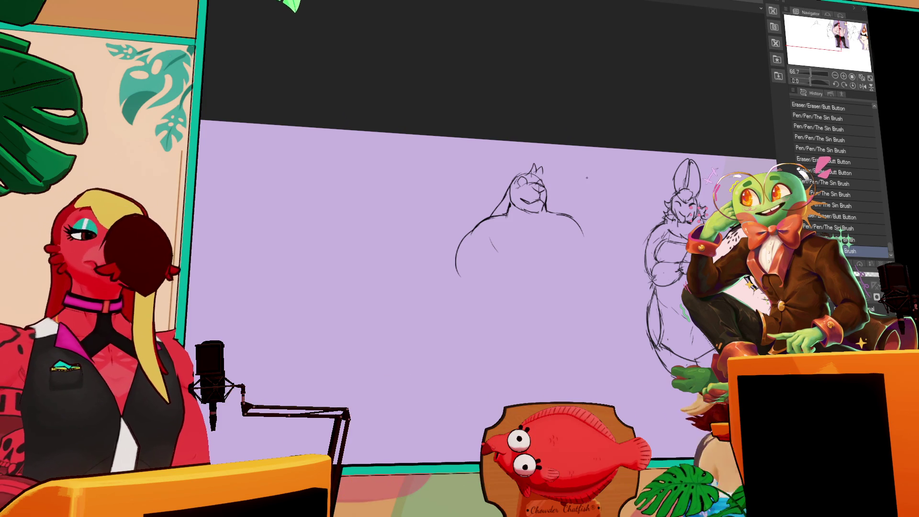
scroll(575, 183, "left", 1)
- Erase and redraw spots near the head and ears, then lay a stroke across the torso
left_click_drag(540, 182, 566, 192)
mouse_move(491, 206)
left_mouse_down()
mouse_move(510, 210)
mouse_move(491, 225)
mouse_move(493, 207)
mouse_move(489, 225)
left_mouse_up()
left_click(564, 184)
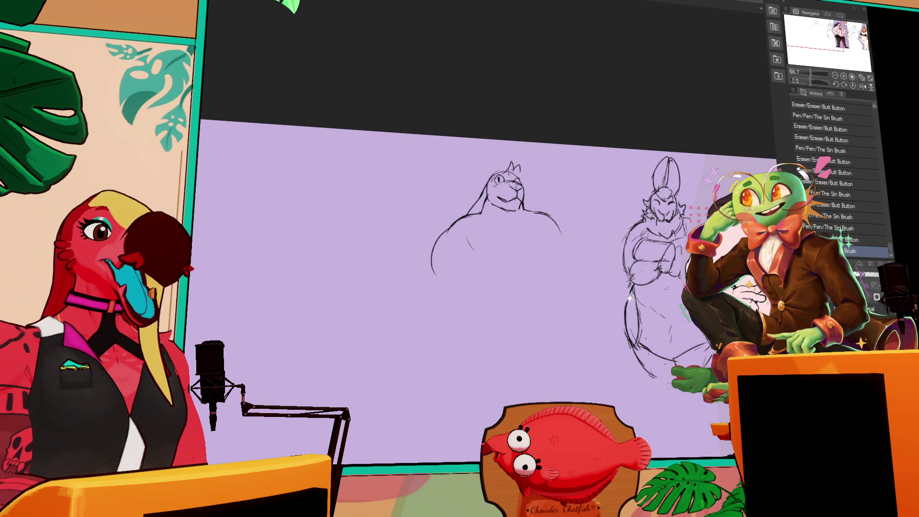
mouse_move(463, 234)
left_mouse_down()
mouse_move(494, 259)
mouse_move(551, 253)
mouse_move(506, 257)
left_mouse_up()
- Draw the lower belly line and a faint crossed-arm stroke across the torso
left_click_drag(429, 238, 440, 249)
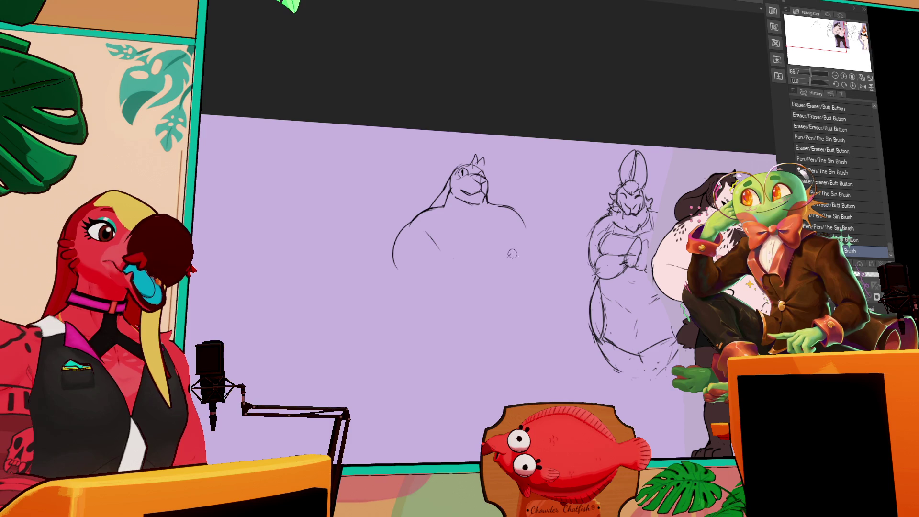
mouse_move(512, 253)
left_mouse_down()
mouse_move(476, 256)
mouse_move(506, 260)
mouse_move(479, 260)
mouse_move(492, 267)
left_mouse_up()
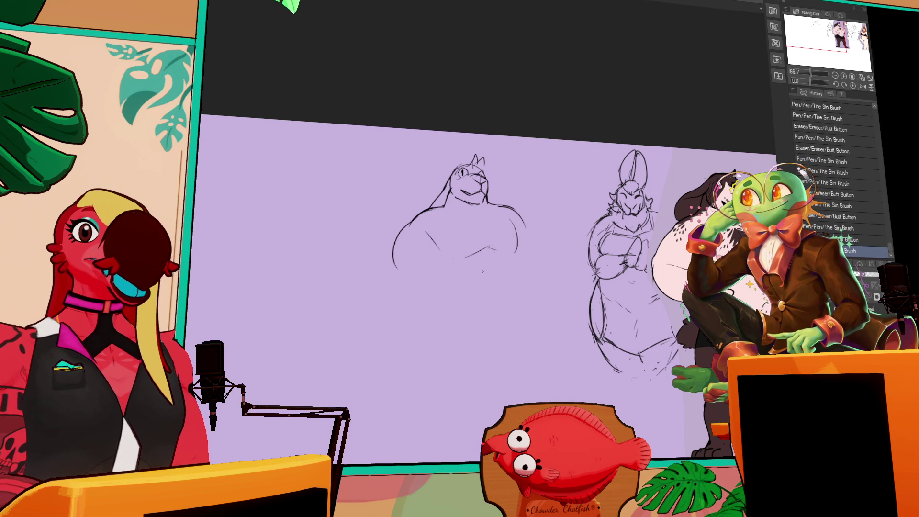
mouse_move(459, 252)
left_mouse_down()
mouse_move(471, 260)
mouse_move(491, 237)
left_mouse_up()
left_click_drag(524, 206, 557, 205)
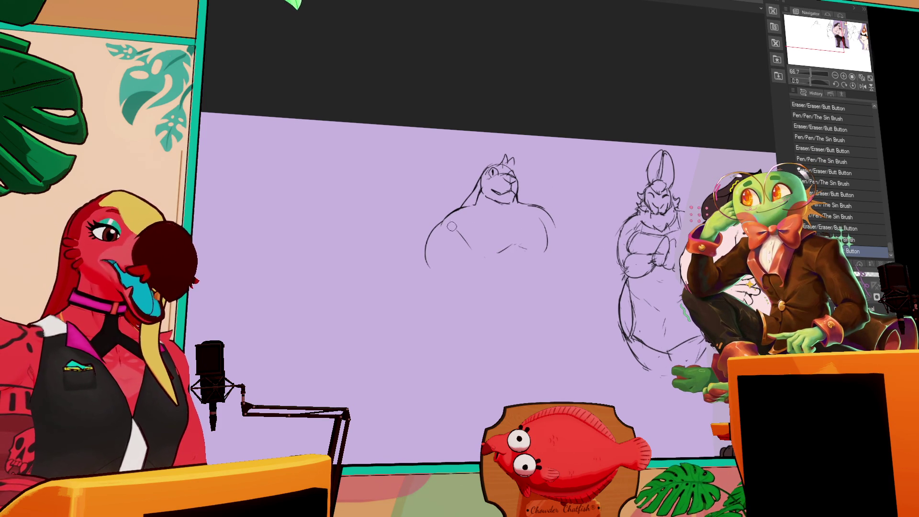
left_click_drag(450, 227, 471, 219)
- Extend the right shoulder line and redraw the right body contour, erasing stray torso marks
left_click(544, 184)
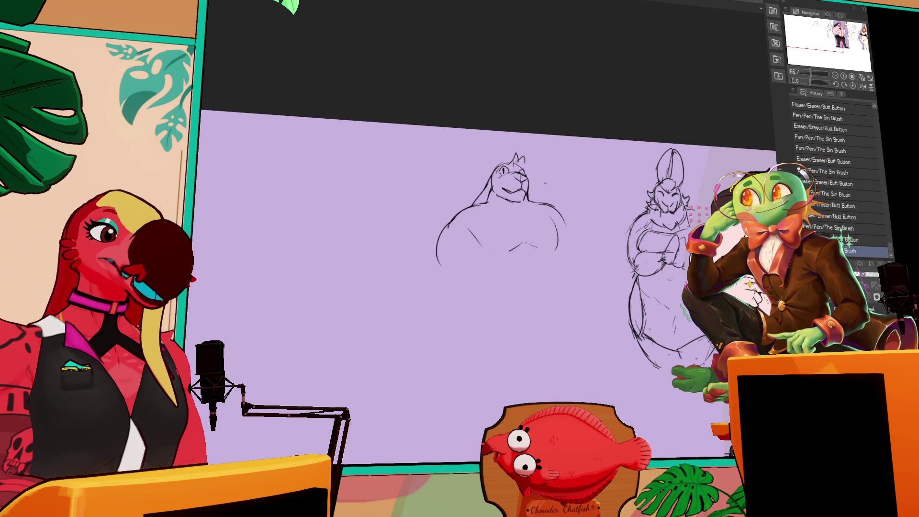
left_click_drag(537, 201, 572, 218)
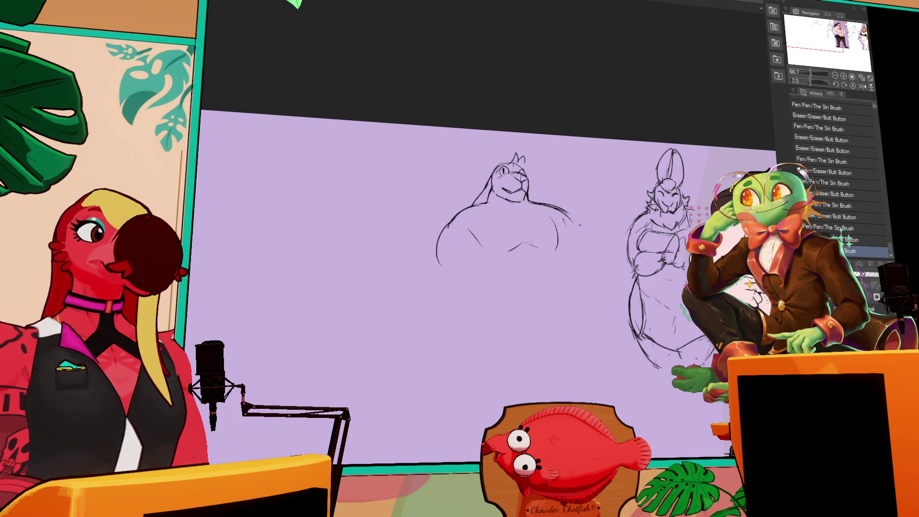
mouse_move(546, 213)
left_mouse_down()
mouse_move(560, 248)
mouse_move(564, 240)
mouse_move(560, 251)
mouse_move(522, 248)
left_mouse_up()
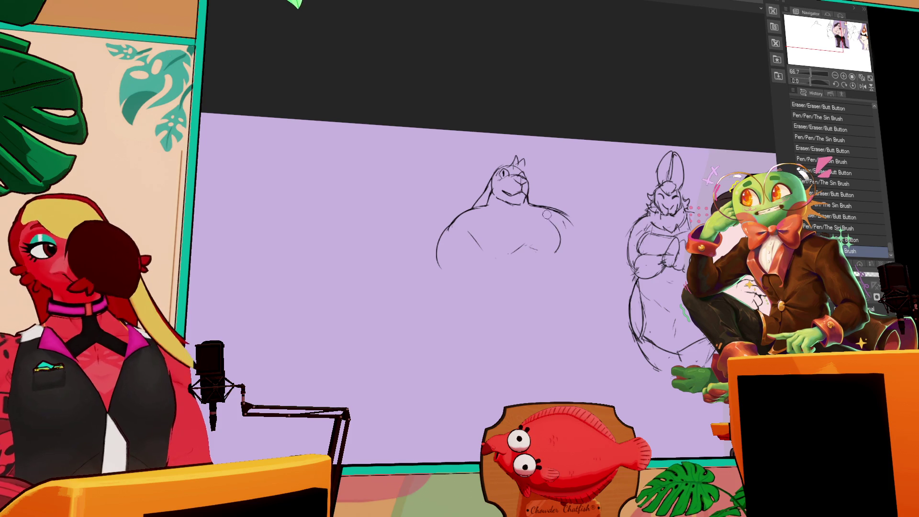
left_click_drag(467, 234, 478, 246)
left_click_drag(676, 181, 661, 177)
left_click(560, 239)
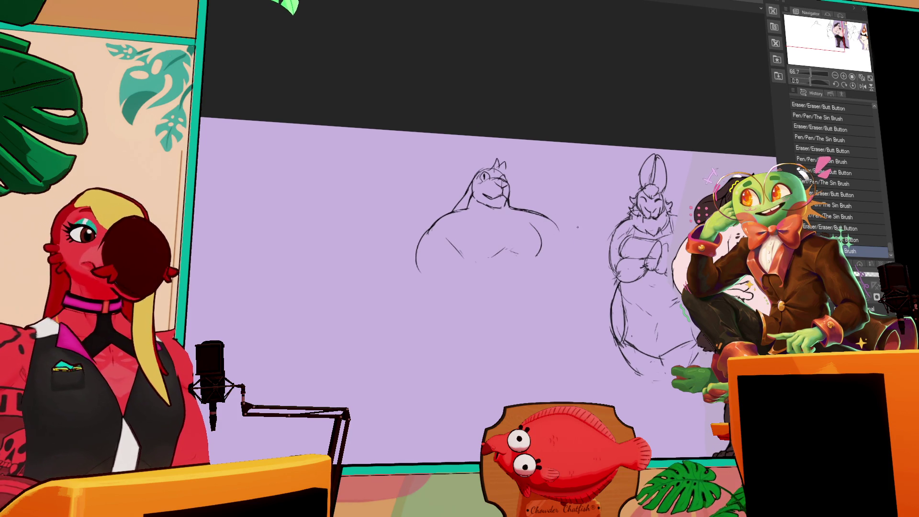
- Extend the left body contour downward with a small torso loop, erasing a stray curl
left_click_drag(577, 227, 584, 219)
left_click_drag(425, 222, 428, 275)
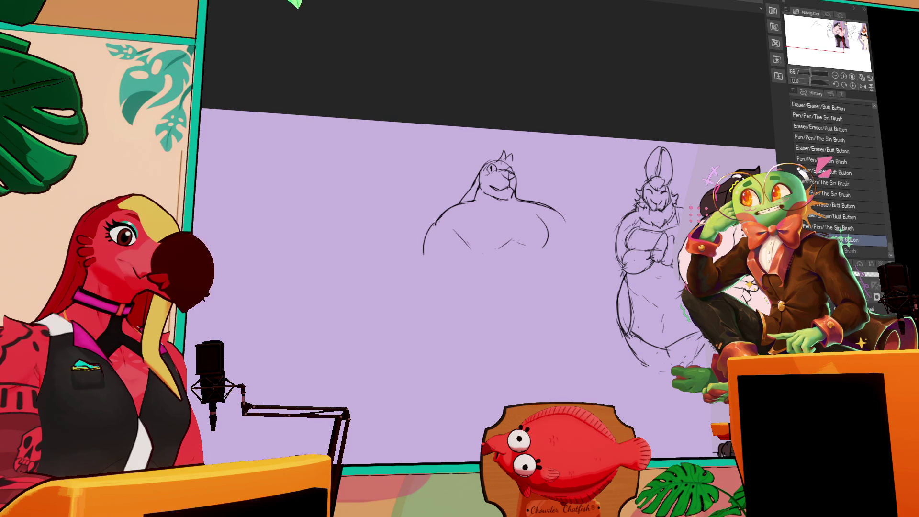
left_click_drag(459, 228, 474, 246)
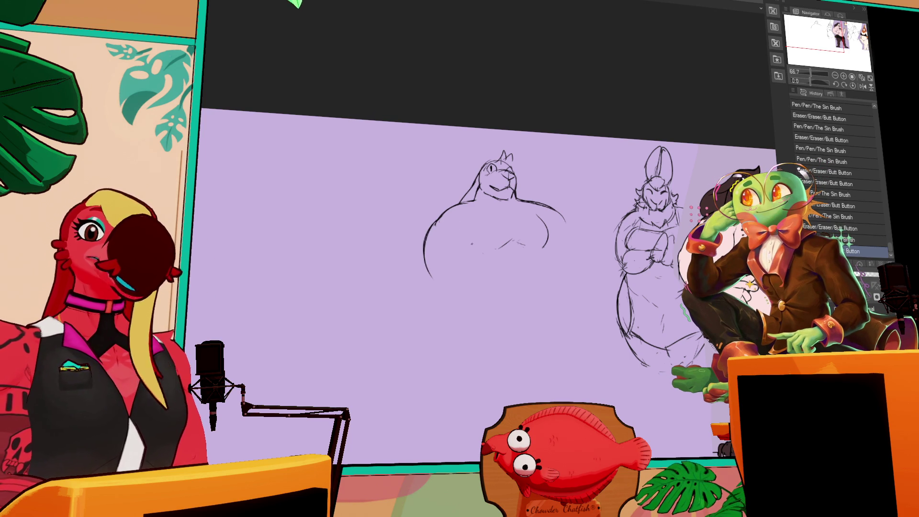
left_click_drag(425, 262, 432, 274)
left_click_drag(434, 219, 427, 234)
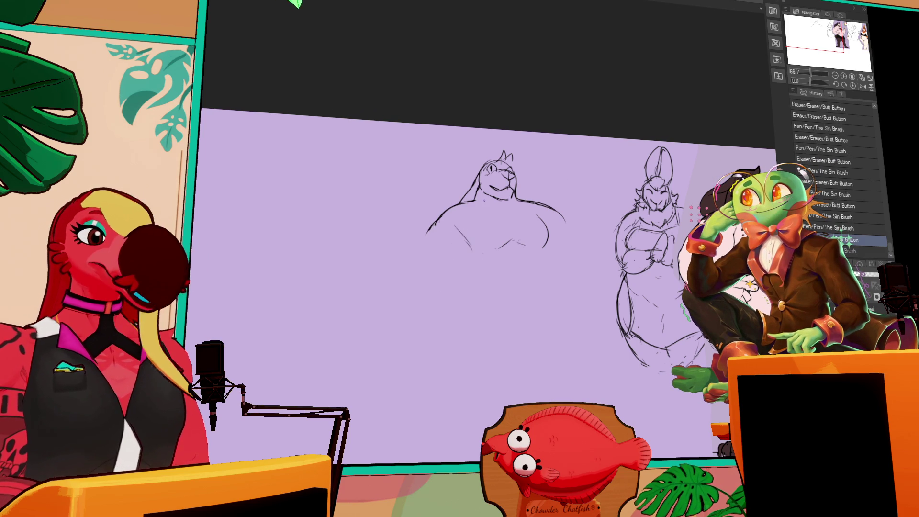
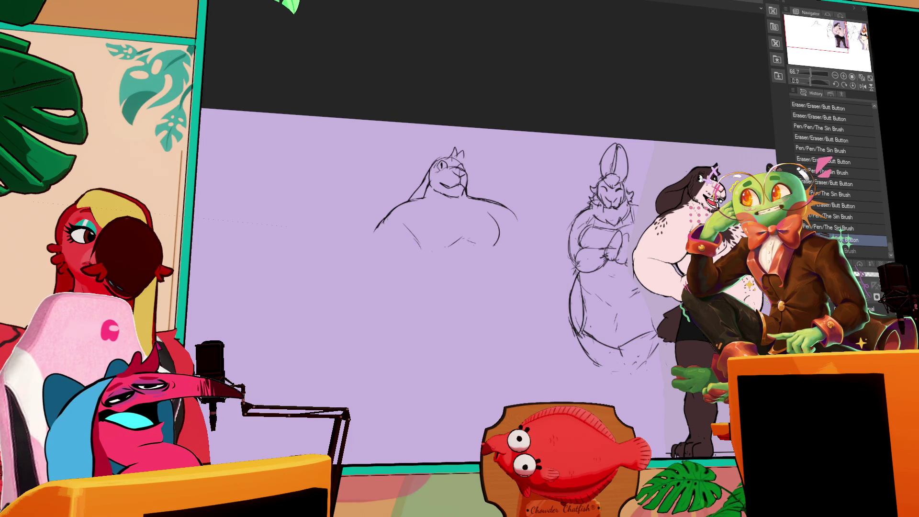
- Erase stray marks near the head and redraw the torso's lower body and chest lines
left_click_drag(385, 219, 503, 206)
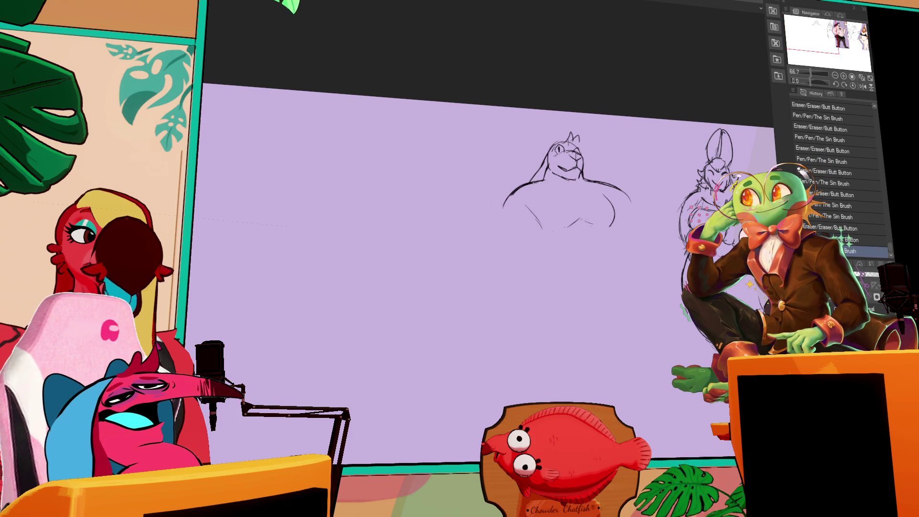
left_click_drag(606, 154, 609, 160)
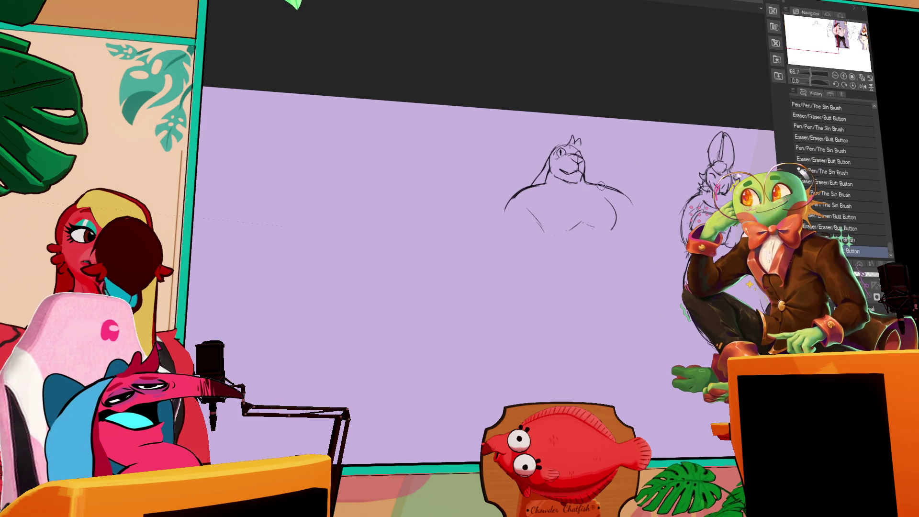
left_click_drag(534, 211, 553, 234)
left_click_drag(612, 201, 618, 228)
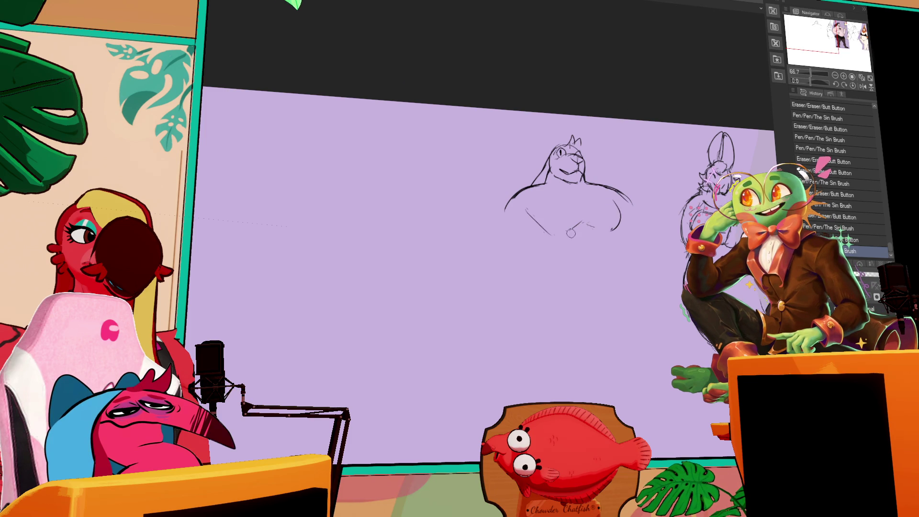
mouse_move(528, 210)
left_mouse_down()
mouse_move(553, 234)
mouse_move(604, 228)
mouse_move(610, 205)
mouse_move(622, 229)
left_mouse_up()
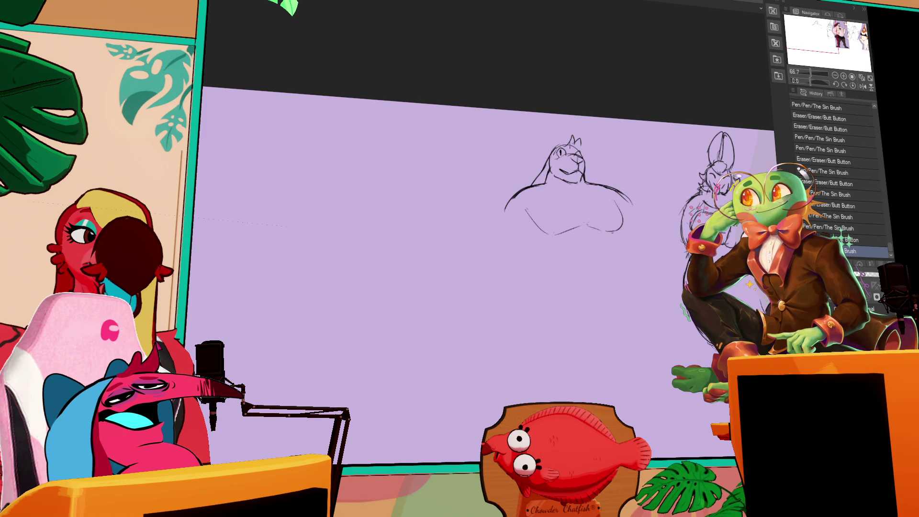
mouse_move(612, 190)
left_mouse_down()
mouse_move(636, 203)
mouse_move(629, 193)
mouse_move(634, 210)
left_mouse_up()
- Redraw the left shoulder line down the torso, undoing and correcting one stroke
left_click_drag(516, 202, 504, 237)
left_click_drag(513, 200, 505, 229)
left_click_drag(514, 189, 500, 237)
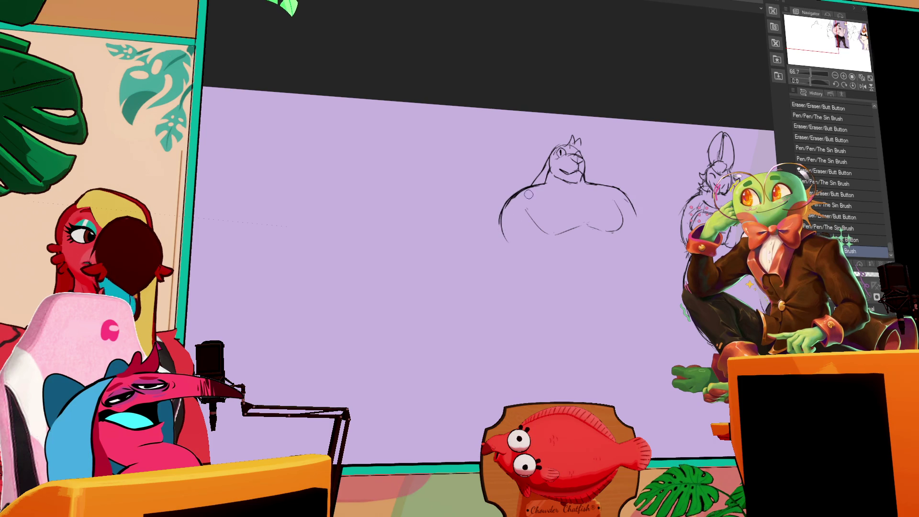
left_click_drag(560, 249, 563, 251)
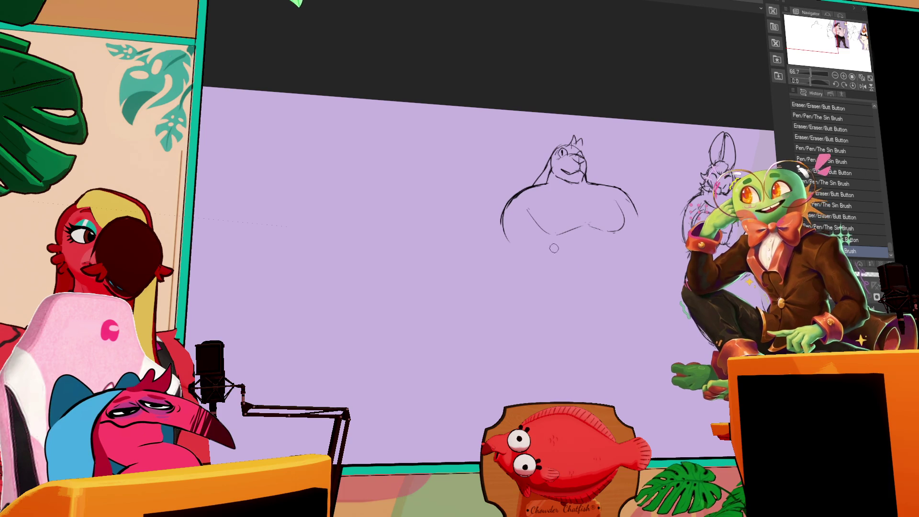
key("ctrl+z")
left_click_drag(506, 204, 502, 219)
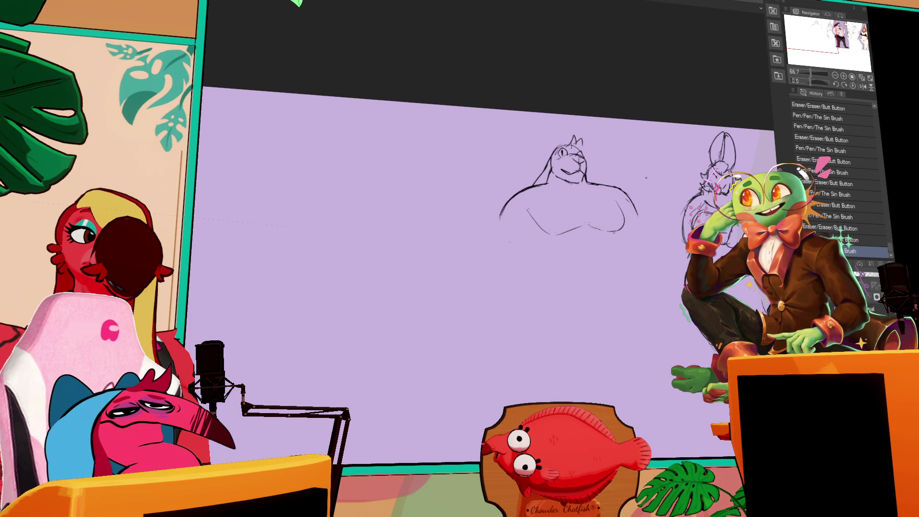
left_click_drag(663, 158, 707, 135)
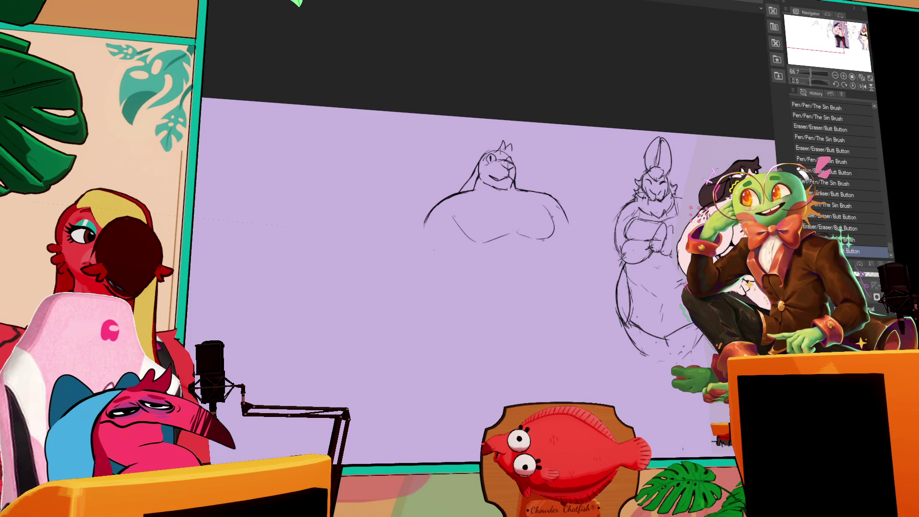
- Draw the torso's lower chest curve and lower-left body line, undoing and redrawing until the shape works
mouse_move(438, 224)
left_mouse_down()
mouse_move(463, 247)
mouse_move(410, 318)
mouse_move(353, 352)
mouse_move(471, 260)
left_mouse_up()
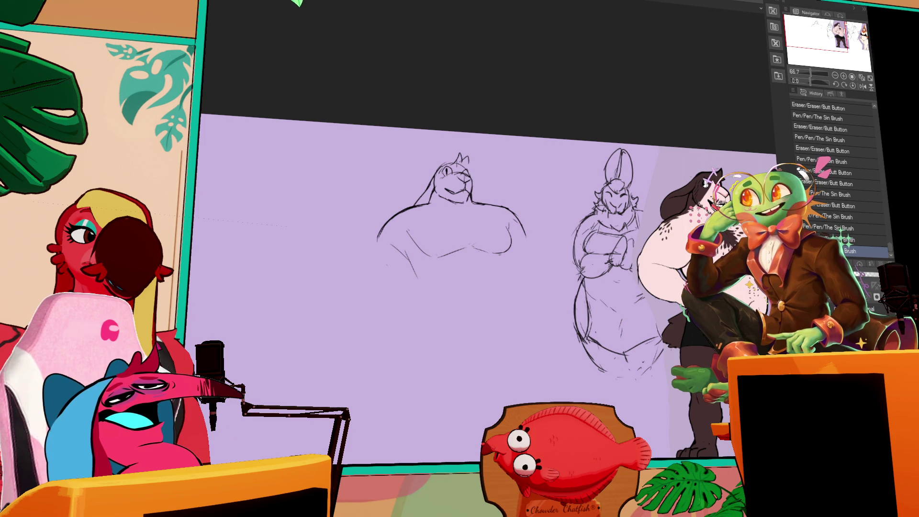
left_click_drag(459, 251, 481, 241)
key("ctrl+z")
left_click_drag(419, 236, 455, 277)
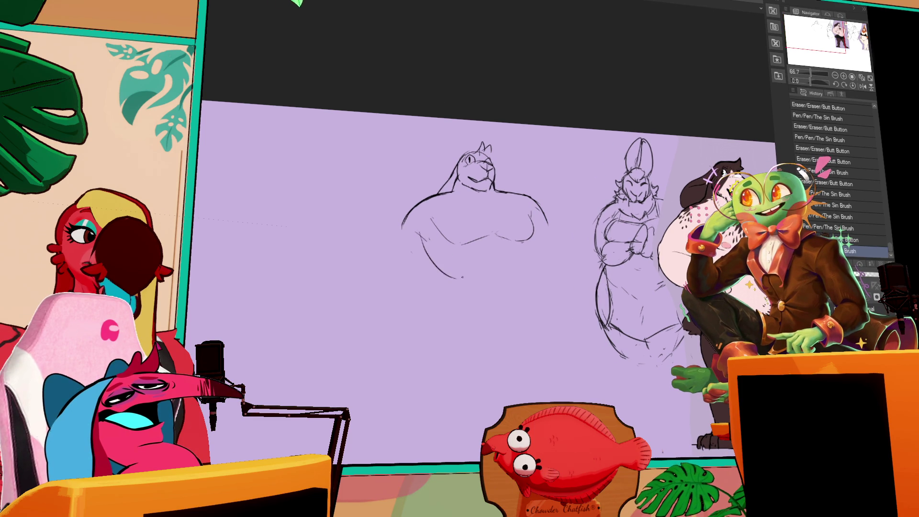
key("ctrl+z")
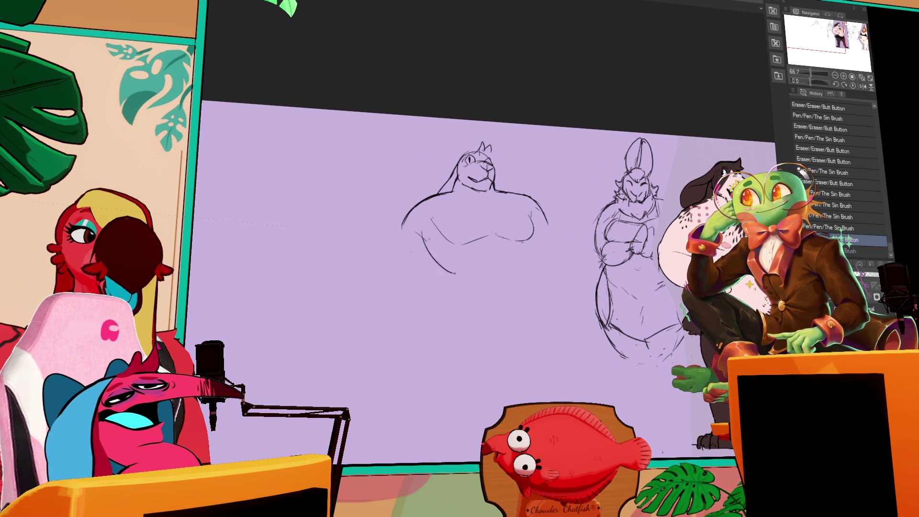
left_click_drag(422, 243, 463, 271)
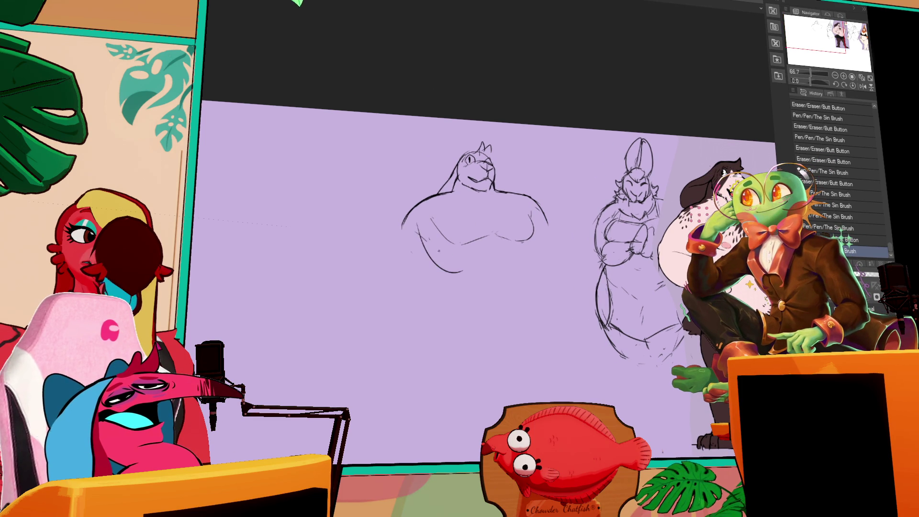
left_click_drag(579, 228, 583, 224)
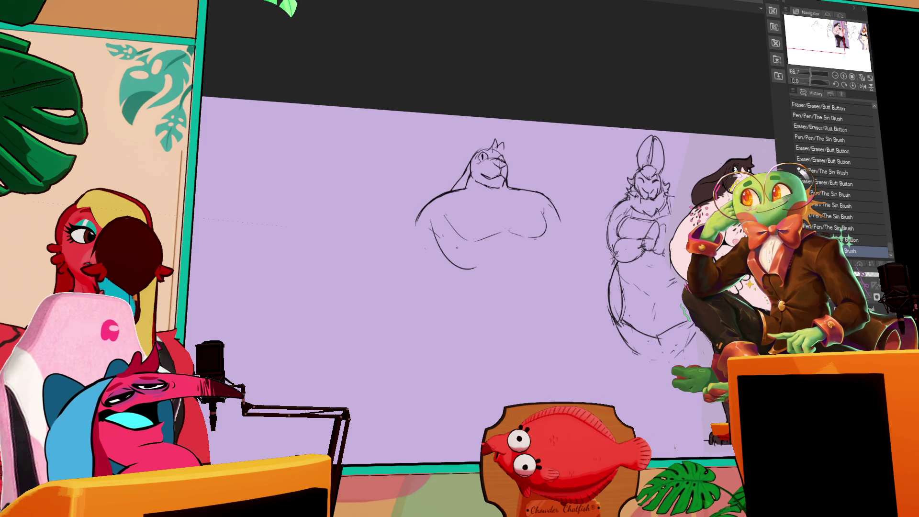
left_click_drag(435, 228, 470, 271)
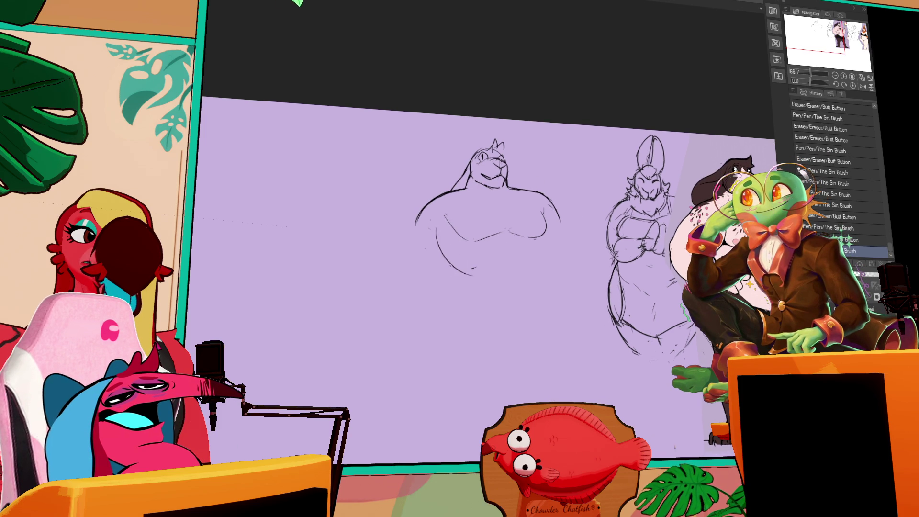
left_click_drag(435, 228, 470, 271)
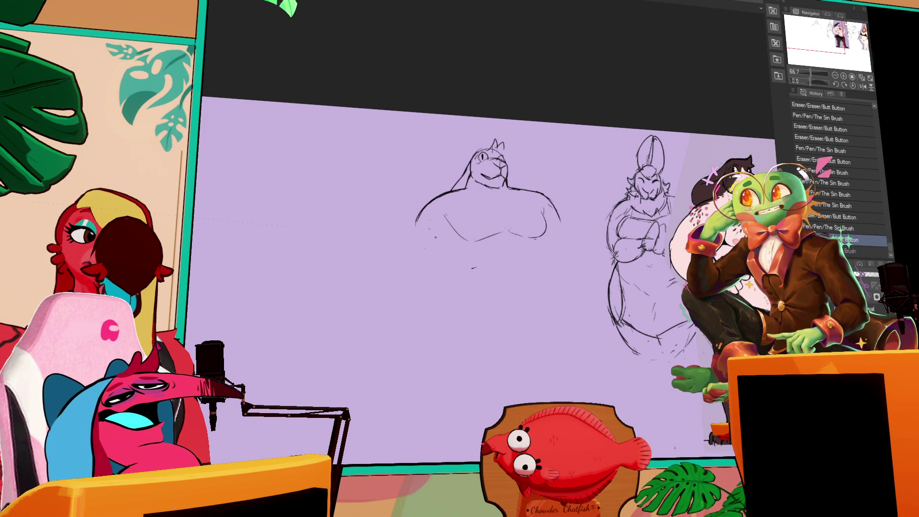
key("ctrl+z")
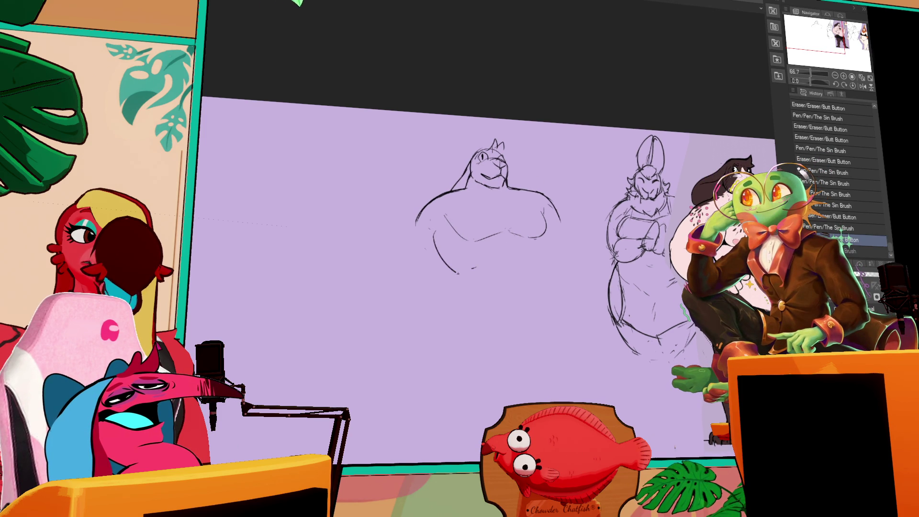
left_click_drag(430, 228, 470, 277)
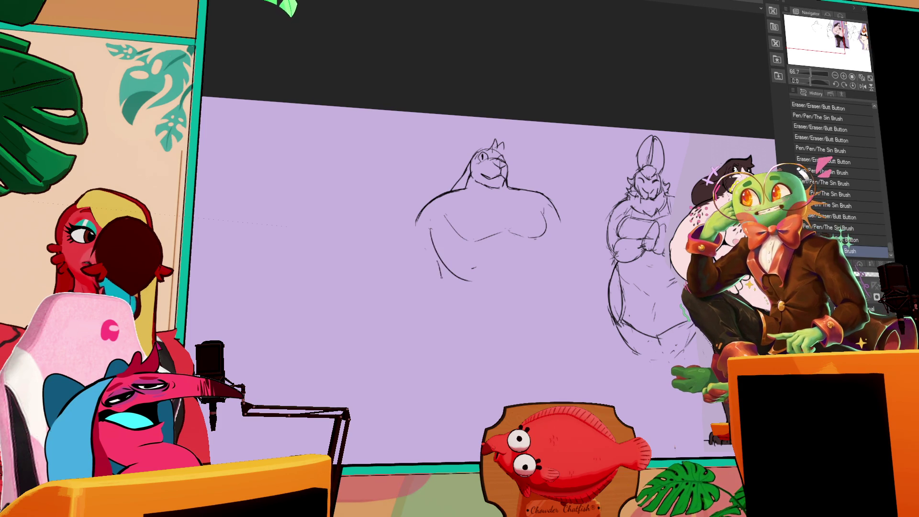
- Draw the right body side and belly lines, erase strays, then lasso the whole torso figure
left_click_drag(544, 245, 554, 298)
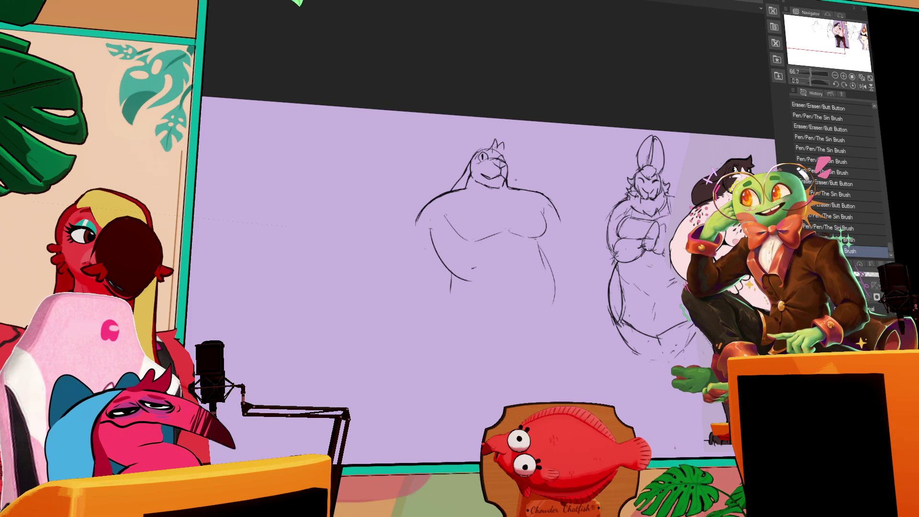
left_click_drag(589, 152, 586, 201)
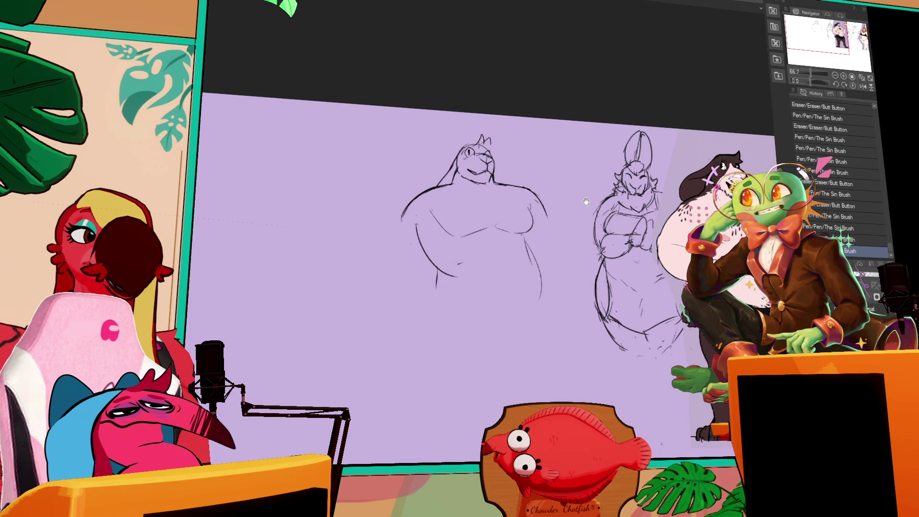
left_click_drag(535, 240, 530, 259)
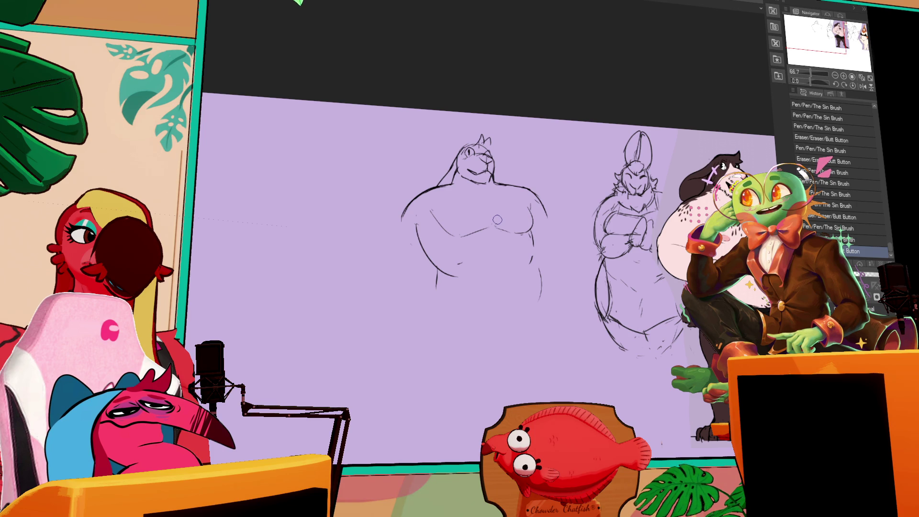
left_click_drag(538, 223, 531, 238)
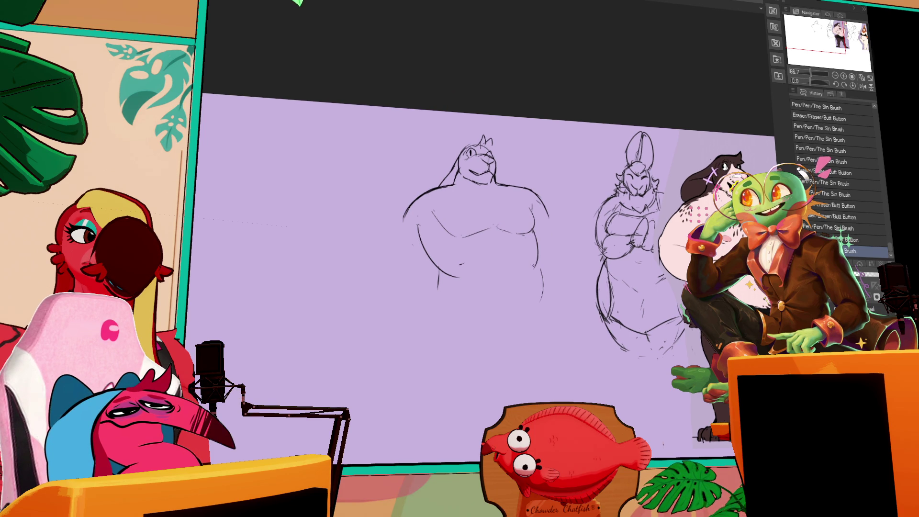
mouse_move(453, 260)
left_mouse_down()
mouse_move(435, 286)
mouse_move(435, 310)
left_mouse_up()
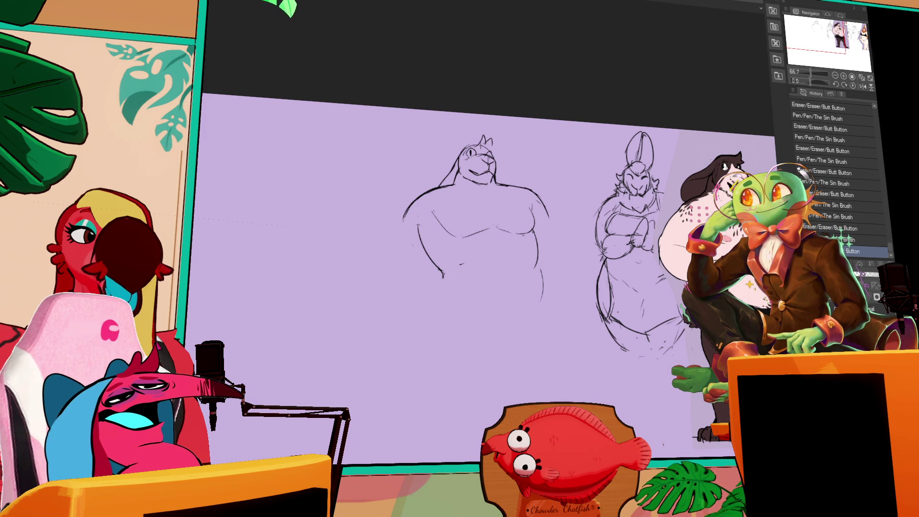
left_click_drag(441, 276, 435, 309)
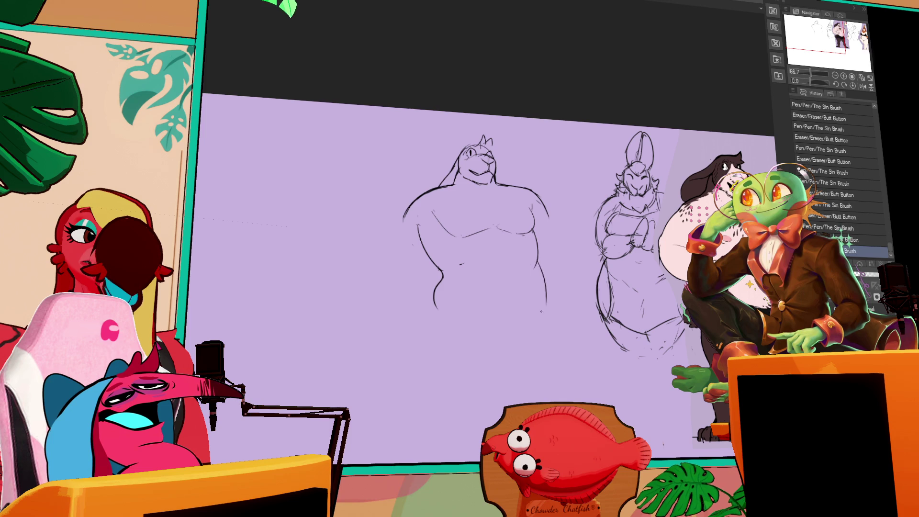
left_click_drag(538, 262, 549, 330)
key("ctrl+z")
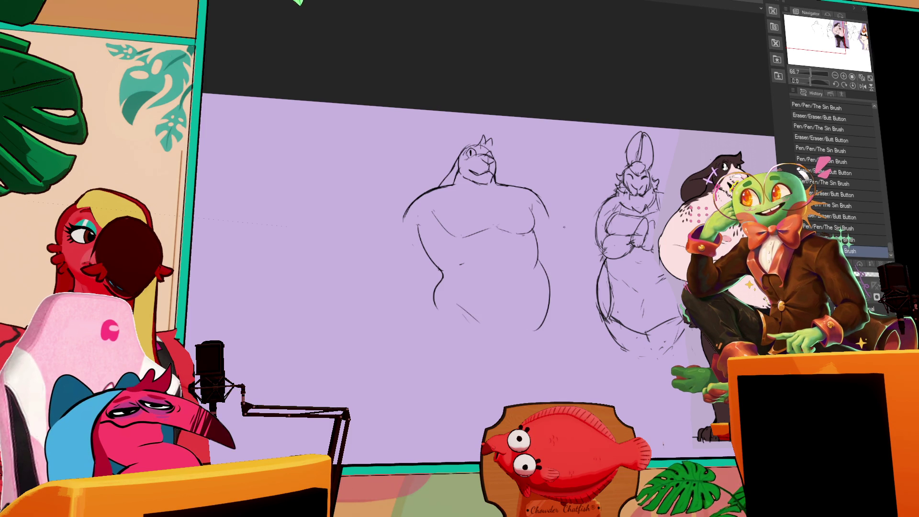
left_click_drag(523, 127, 525, 130)
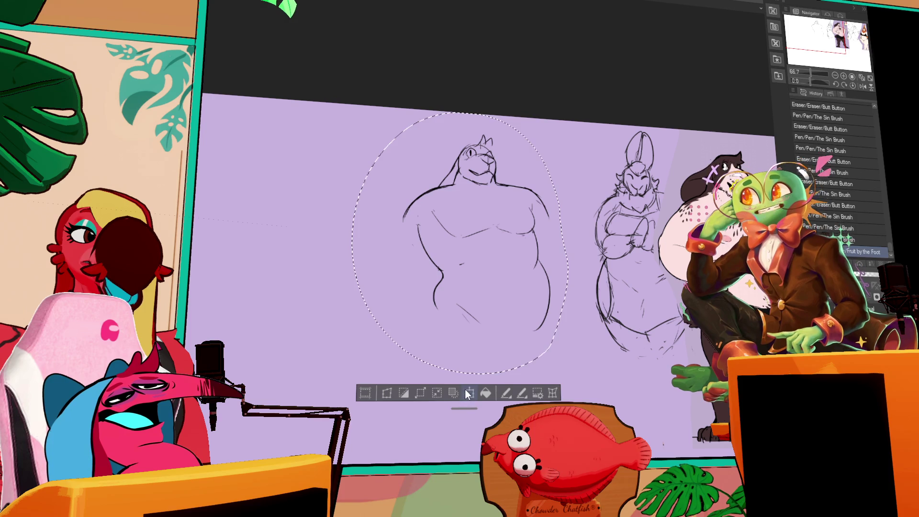
- Shrink the selected torso sketch slightly with Scale/Rotate, confirm and deselect
key("ctrl+t")
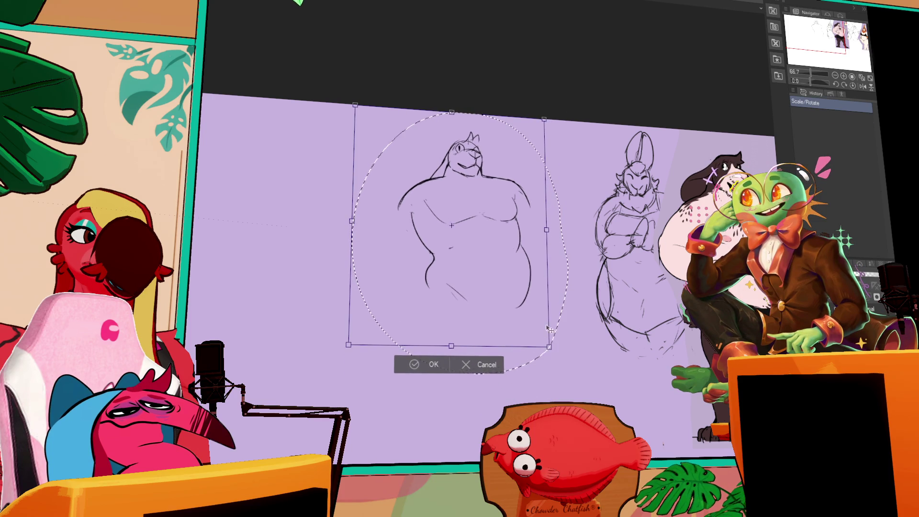
left_click_drag(570, 373, 557, 355)
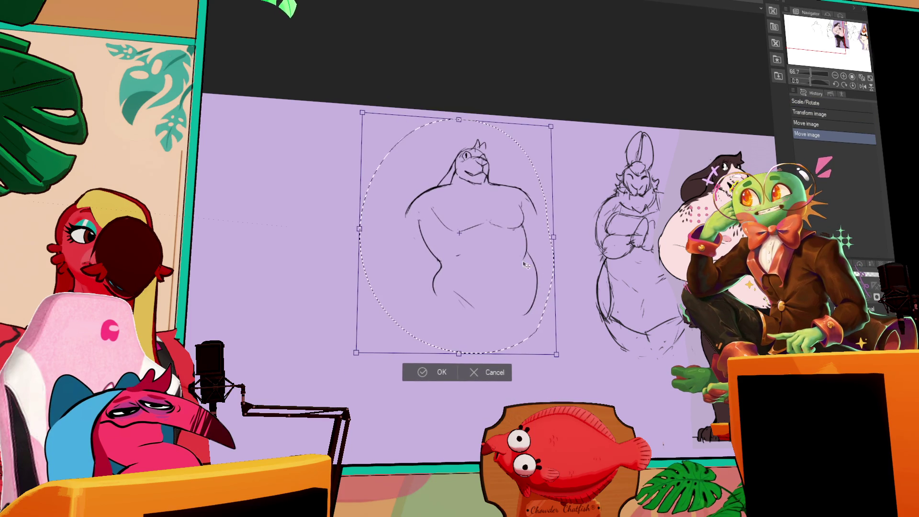
key("Return")
key("ctrl+d")
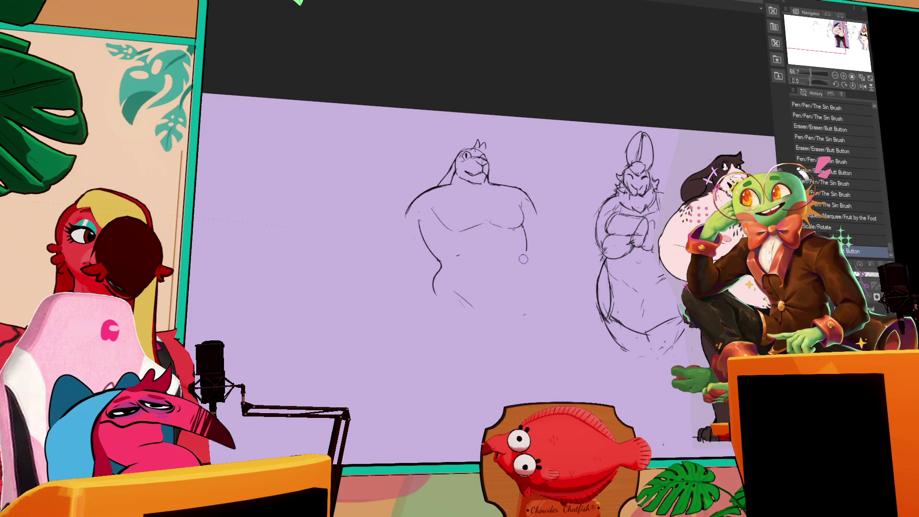
- Erase part of the right contour and redraw the contours below the torso
left_click_drag(530, 261, 514, 267)
mouse_move(433, 266)
left_mouse_down()
mouse_move(435, 294)
mouse_move(422, 316)
left_mouse_up()
left_click_drag(445, 284, 471, 302)
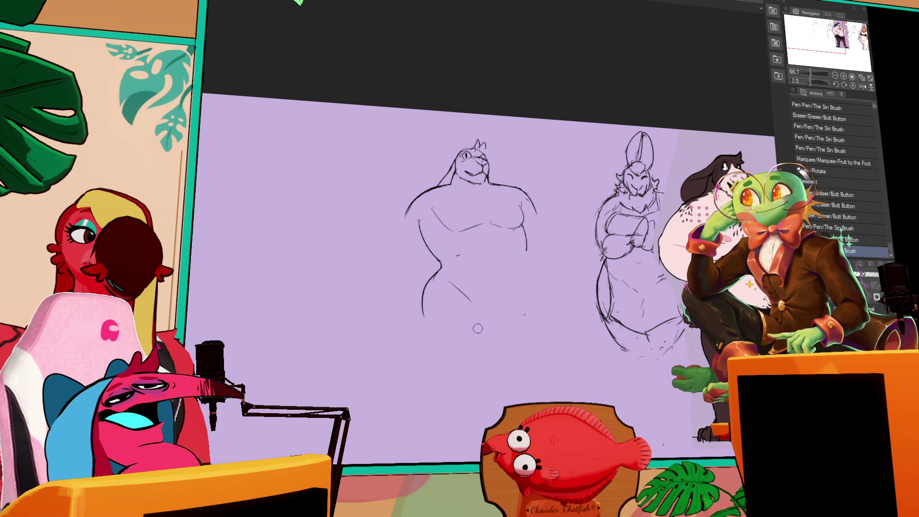
- Erase a stray mark and draw the figure's left shoulder and arm line
left_click(477, 257)
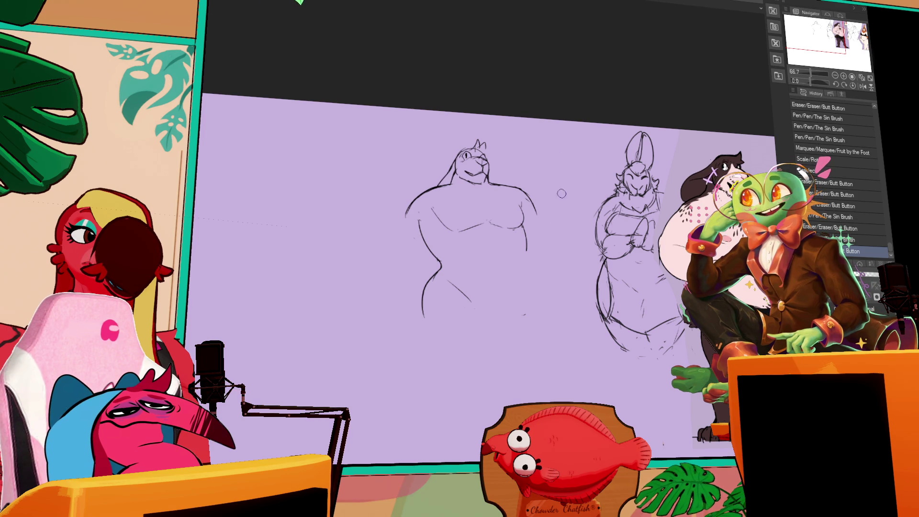
mouse_move(401, 230)
left_mouse_down()
mouse_move(408, 210)
mouse_move(424, 196)
mouse_move(419, 212)
mouse_move(435, 192)
mouse_move(507, 199)
left_mouse_up()
key("ctrl+z")
key("ctrl+z")
scroll(587, 171, "down", 1)
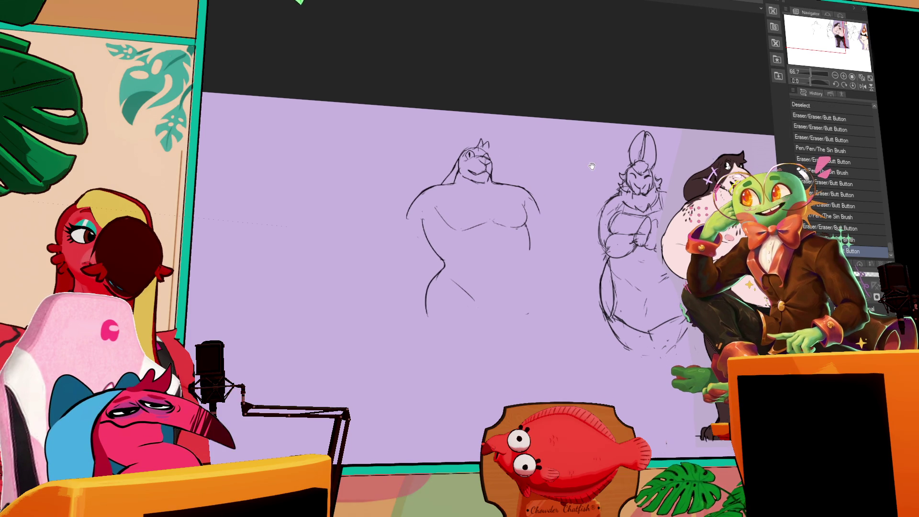
scroll(620, 157, "down", 1)
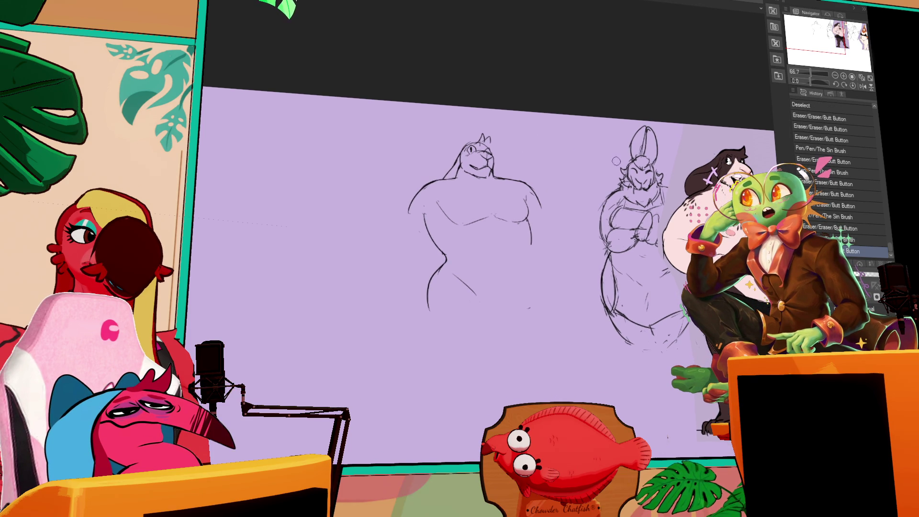
scroll(617, 167, "down", 1)
- Add a short stroke, marquee-select the chest area and clear the selection
left_click_drag(514, 169, 543, 182)
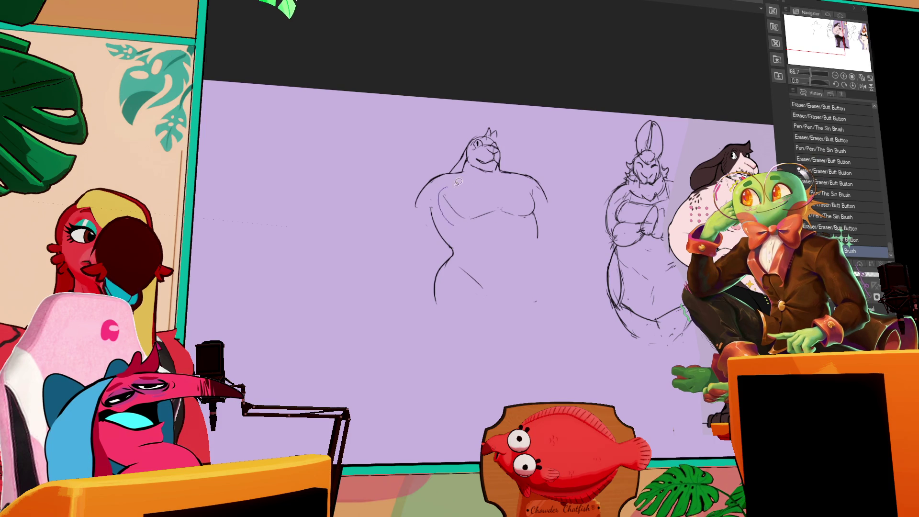
left_click_drag(543, 199, 520, 248)
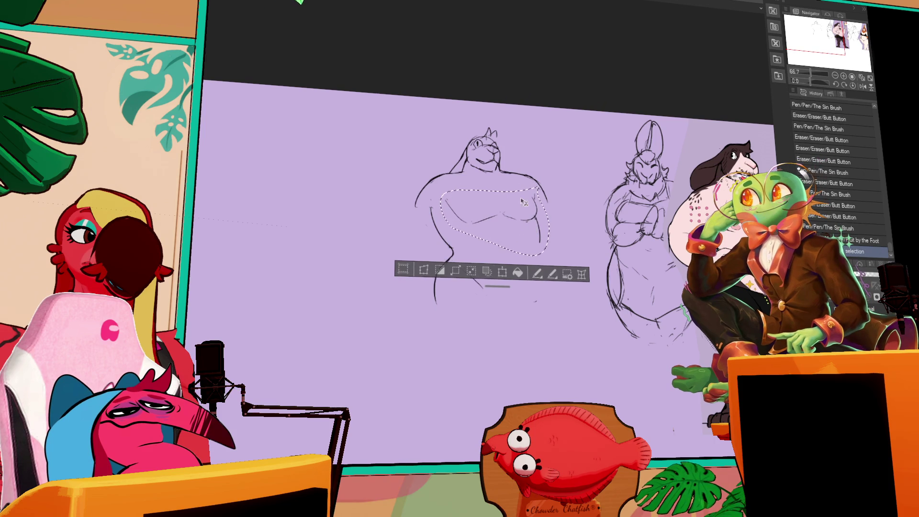
key("ctrl+d")
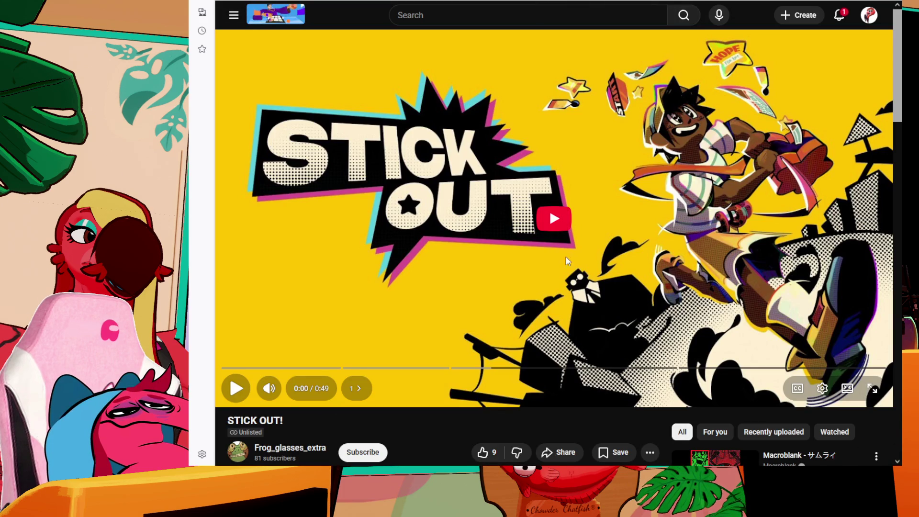
mouse_move(304, 368)
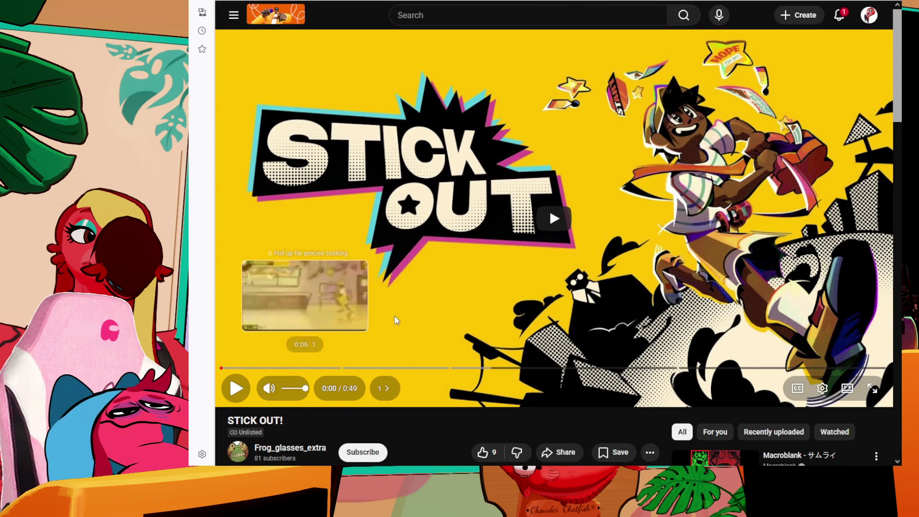
- Start playing the STICK OUT video on YouTube
left_click(583, 218)
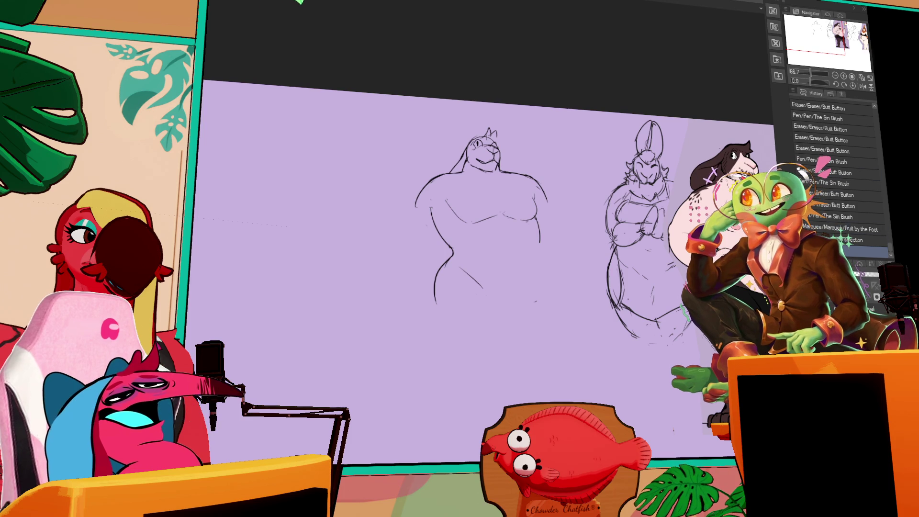
left_click(803, 150)
key("ctrl+y")
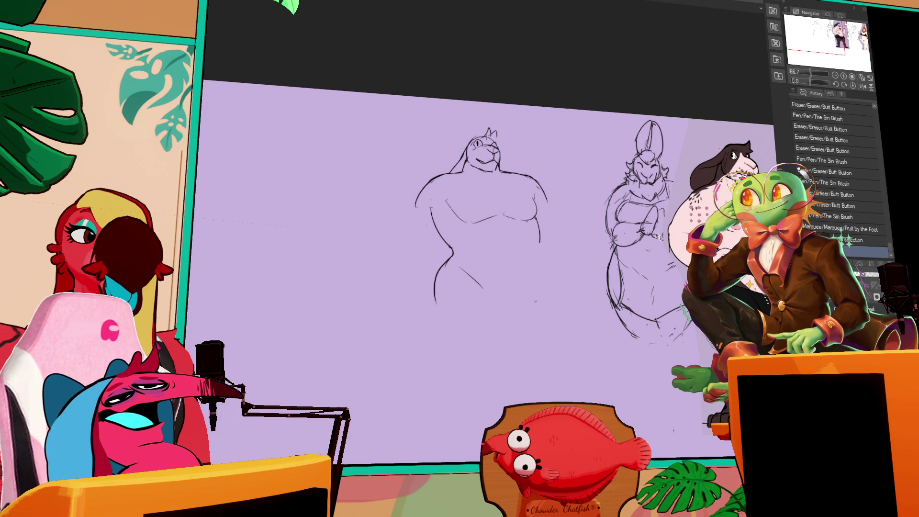
scroll(489, 238, "up", 2)
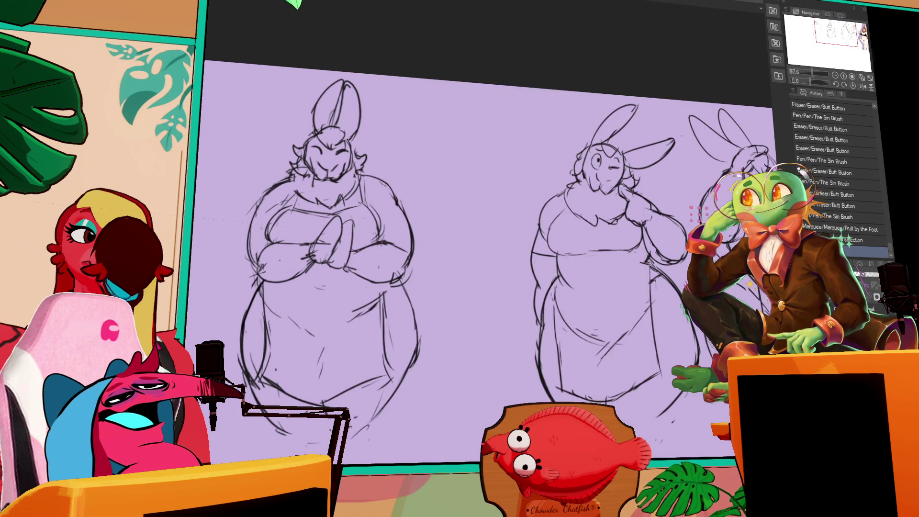
scroll(580, 327, "down", 2)
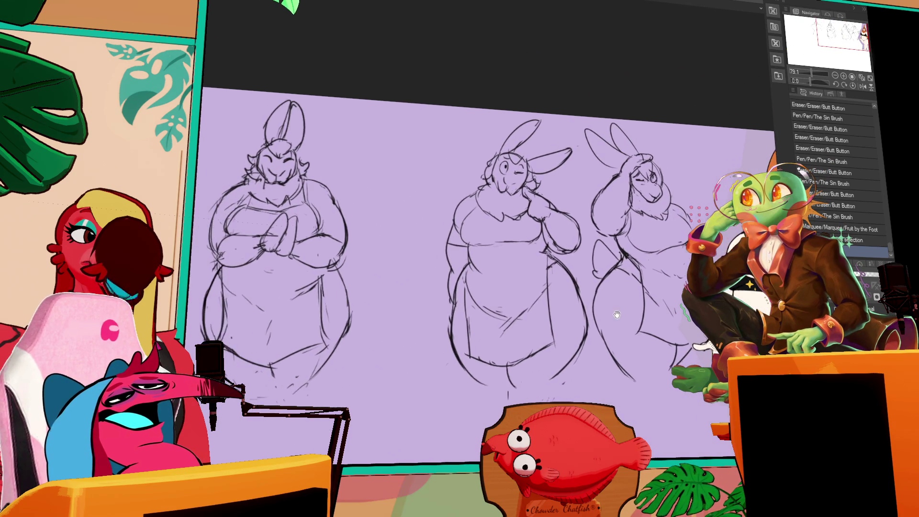
left_click_drag(186, 259, 630, 264)
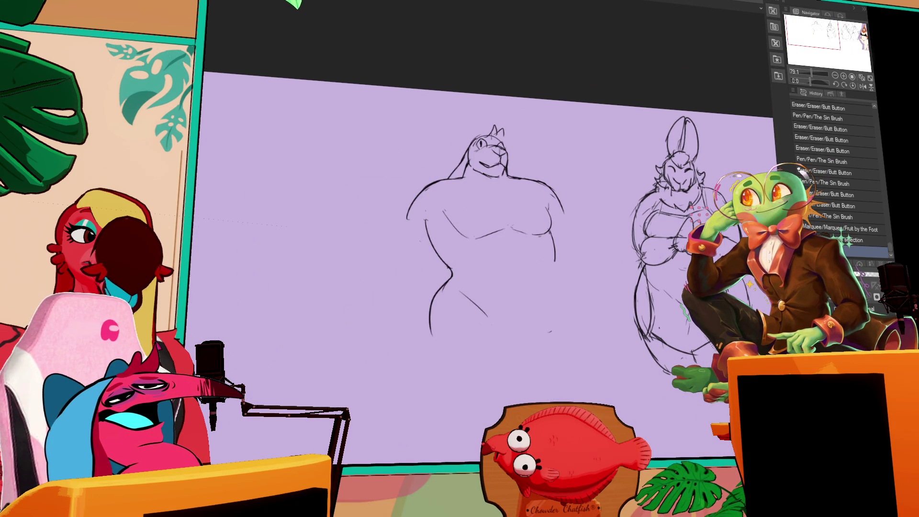
scroll(649, 296, "down", 1)
scroll(648, 296, "down", 1)
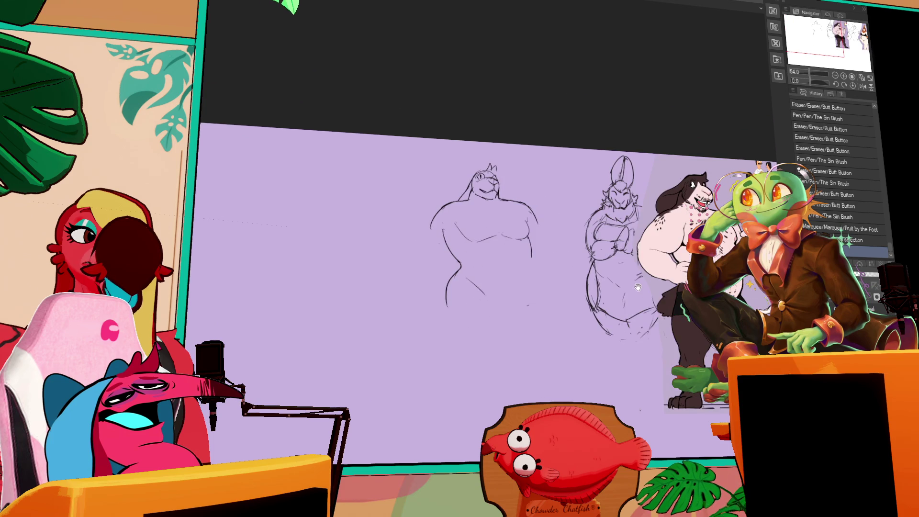
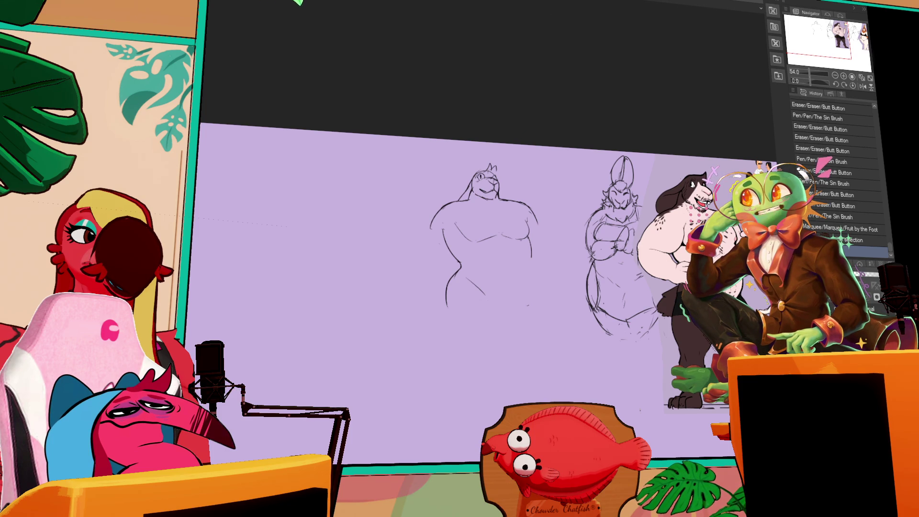
- Zoom in and centre the view over the left figure sketch
left_click(845, 78)
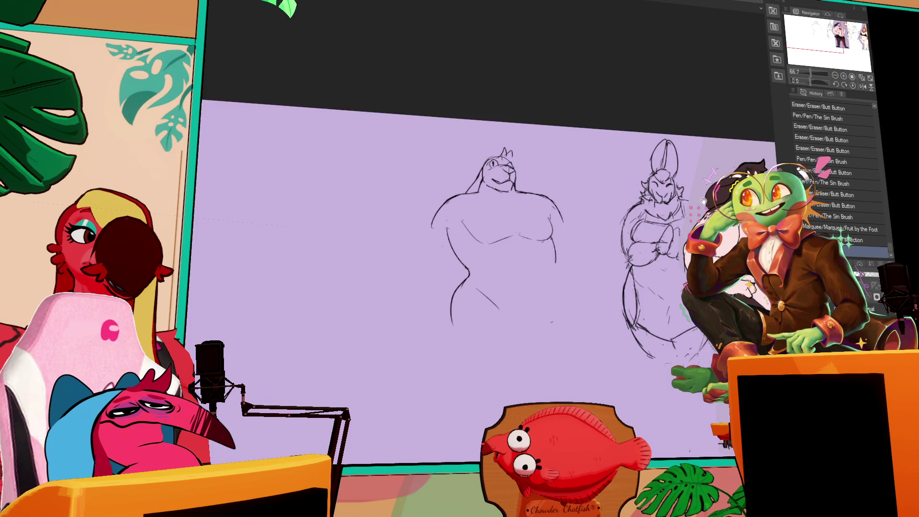
left_click_drag(527, 242, 583, 236)
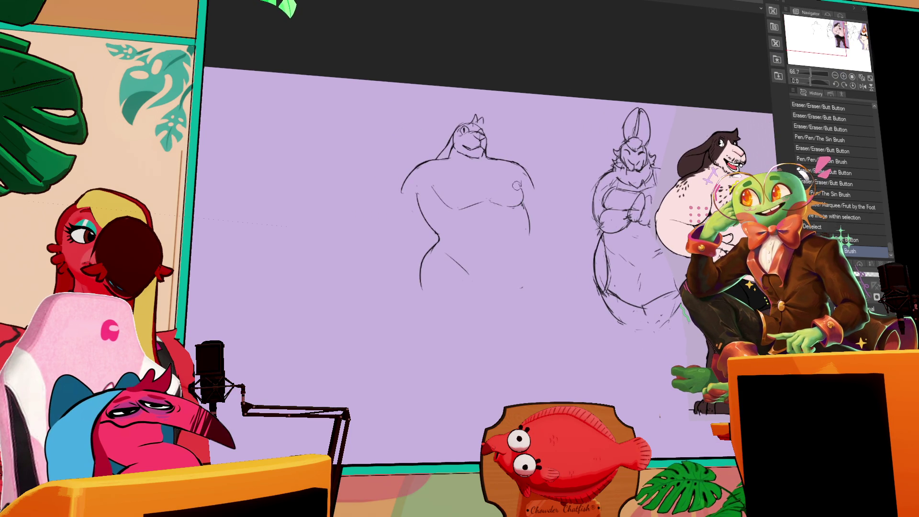
mouse_move(503, 208)
left_mouse_down()
mouse_move(491, 181)
mouse_move(514, 192)
mouse_move(514, 208)
left_mouse_up()
mouse_move(470, 242)
left_mouse_down()
mouse_move(462, 251)
mouse_move(499, 262)
left_mouse_up()
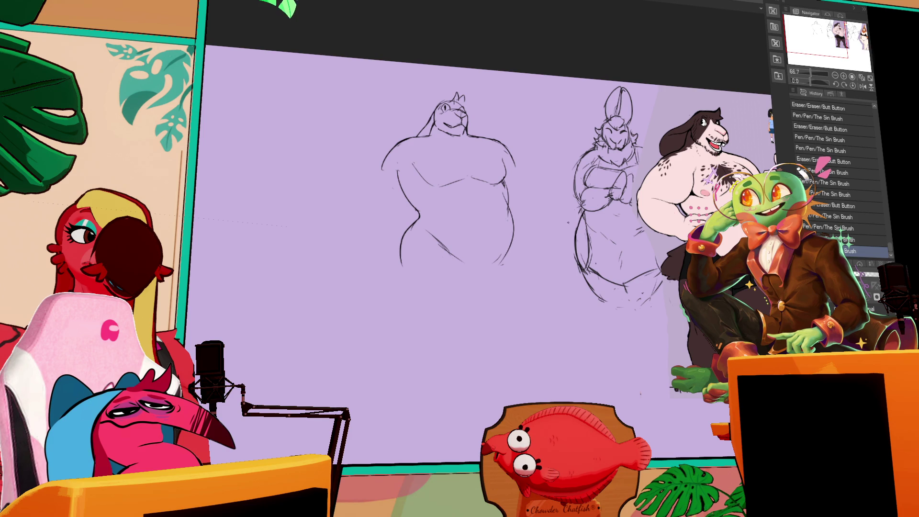
- Enclose the left sketch in an oval selection and enter transform mode (Ctrl+T)
left_click_drag(318, 329, 551, 66)
key("ctrl+t")
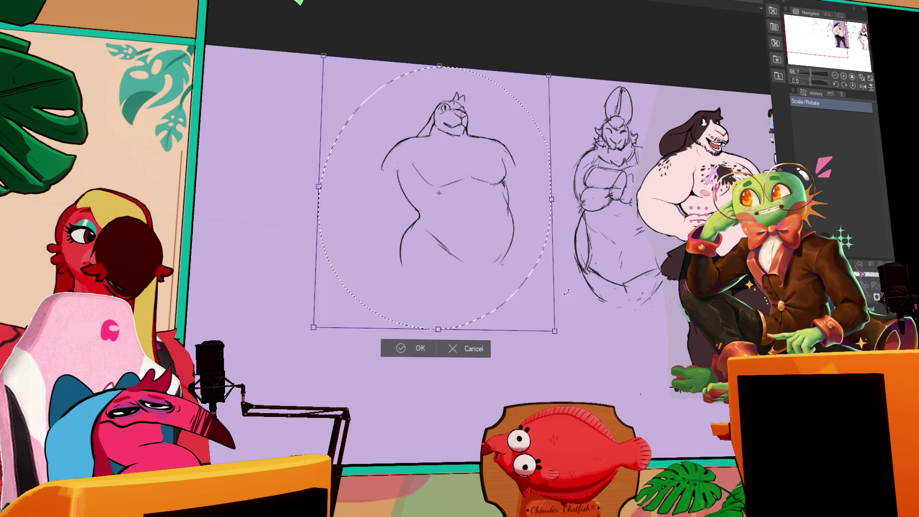
- Shrink the left sketch slightly, nudge it down and right, apply and deselect
left_click_drag(565, 291, 545, 311)
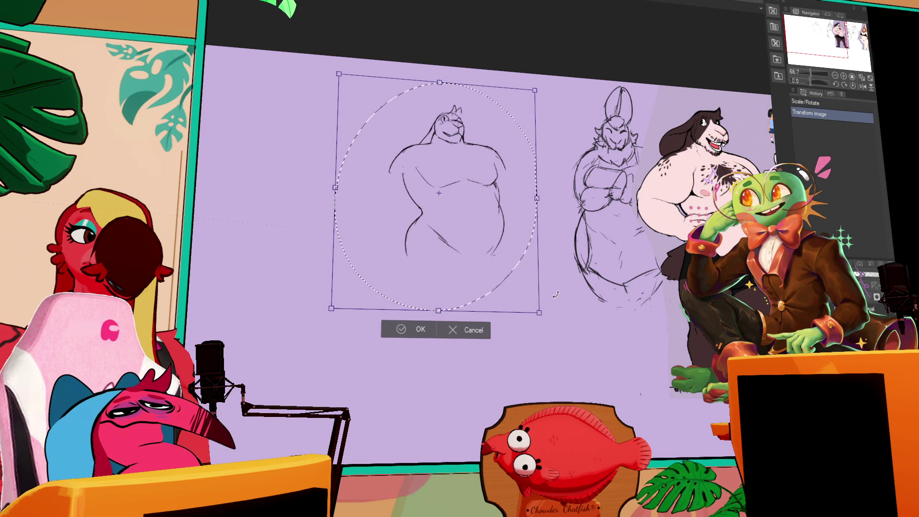
key("ctrl+z")
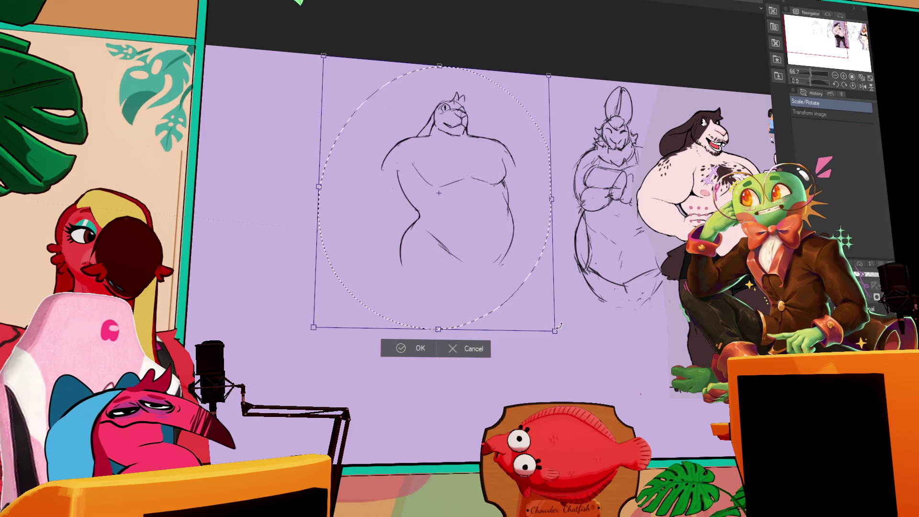
left_click_drag(553, 330, 550, 325)
left_click_drag(522, 275, 522, 253)
left_click_drag(516, 222, 516, 224)
key("Return")
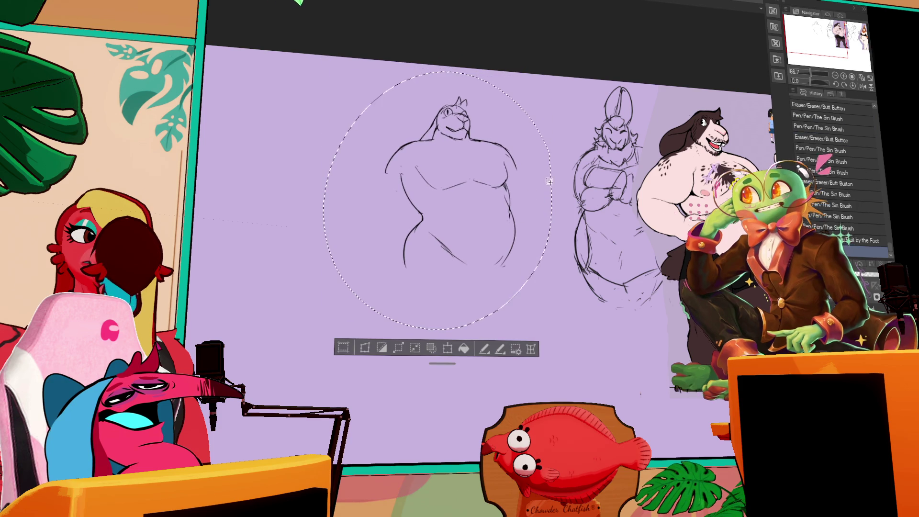
key("ctrl+d")
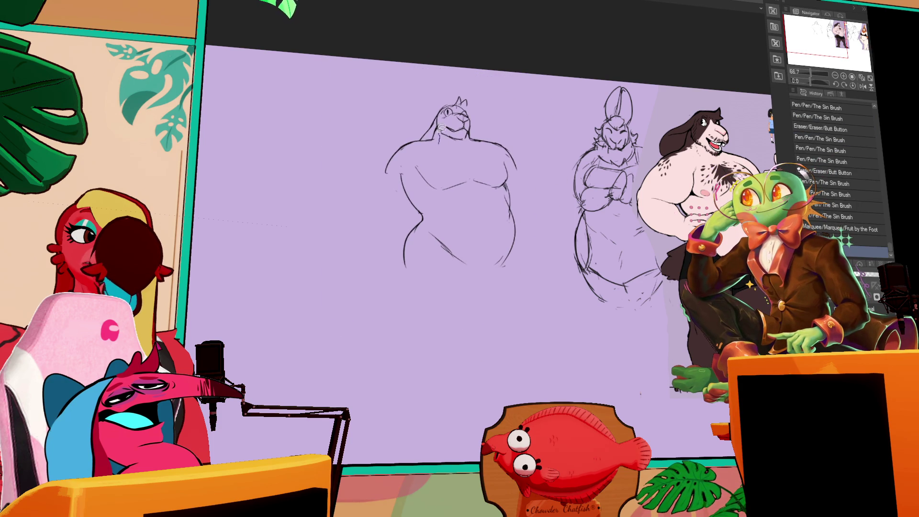
- Lasso the left figure again, shrink it a little more, apply and deselect
mouse_move(406, 130)
left_mouse_down()
mouse_move(545, 150)
mouse_move(484, 119)
left_mouse_up()
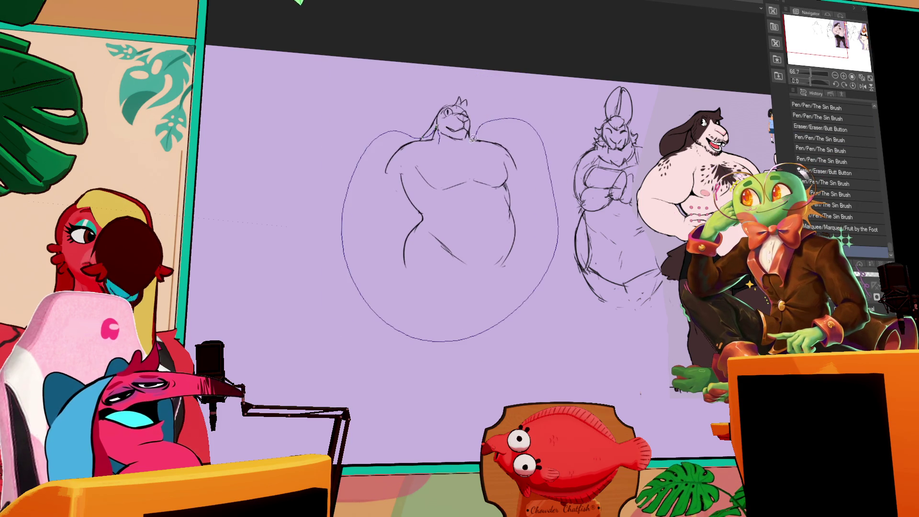
key("ctrl+t")
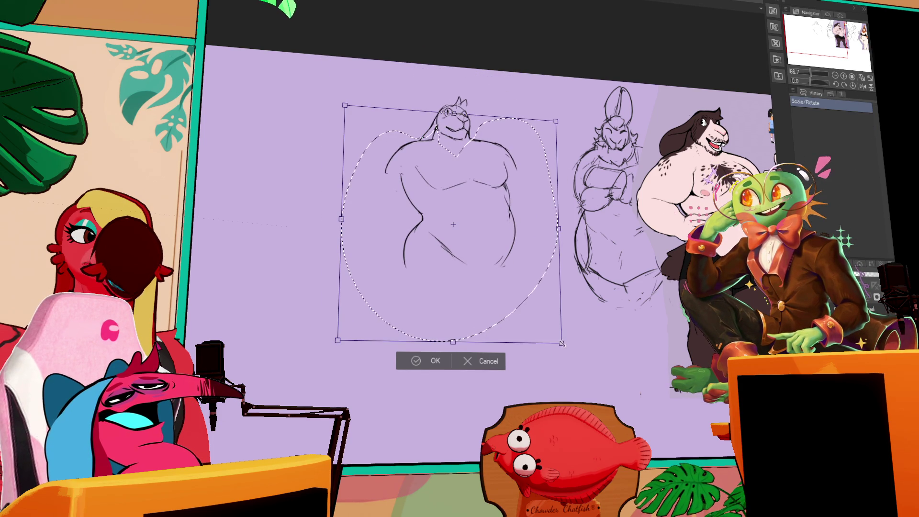
left_click(554, 296)
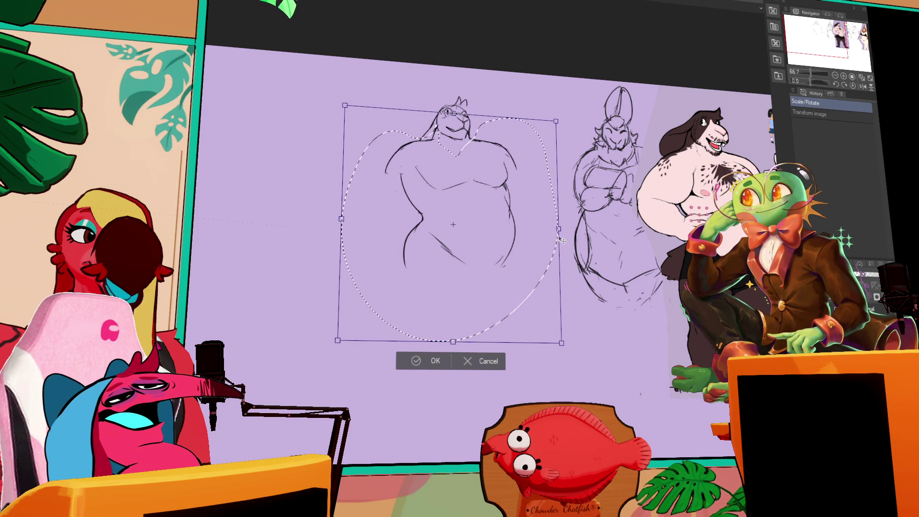
mouse_move(561, 241)
left_mouse_down()
mouse_move(529, 312)
mouse_move(529, 302)
left_mouse_up()
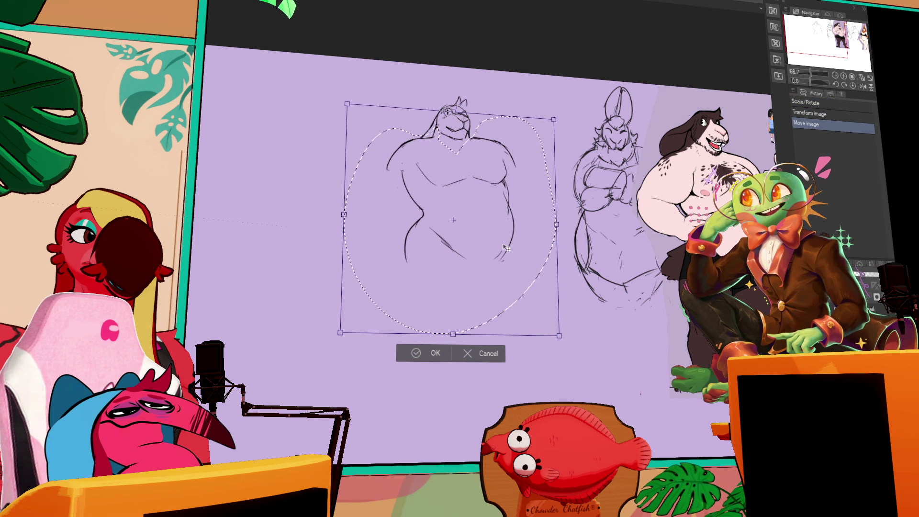
key("Return")
key("ctrl+d")
- Add a touch-up stroke on the figure's belly, then undo it
left_click_drag(504, 235, 511, 240)
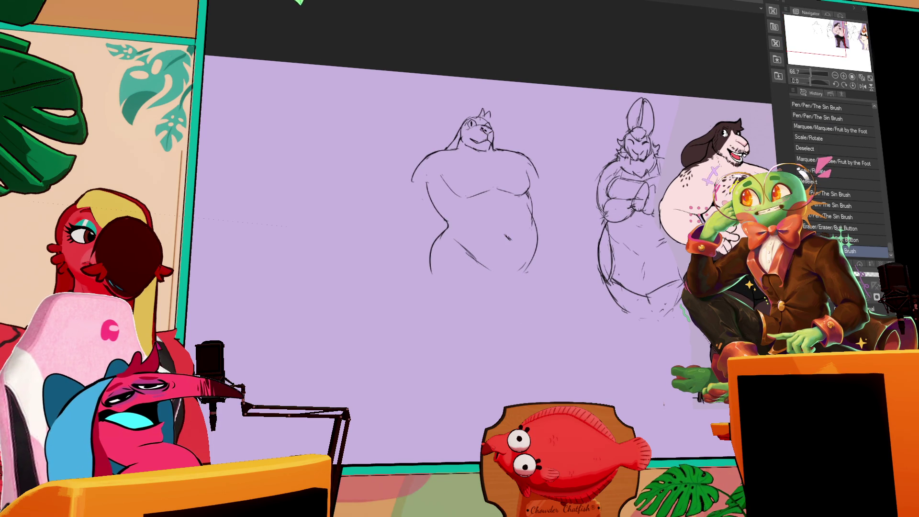
key("ctrl+z")
key("ctrl+z")
- Redraw the navel mark on the belly and add a small mark below the sketch
left_click_drag(506, 235, 512, 238)
left_click(504, 282)
left_click_drag(767, 154, 727, 160)
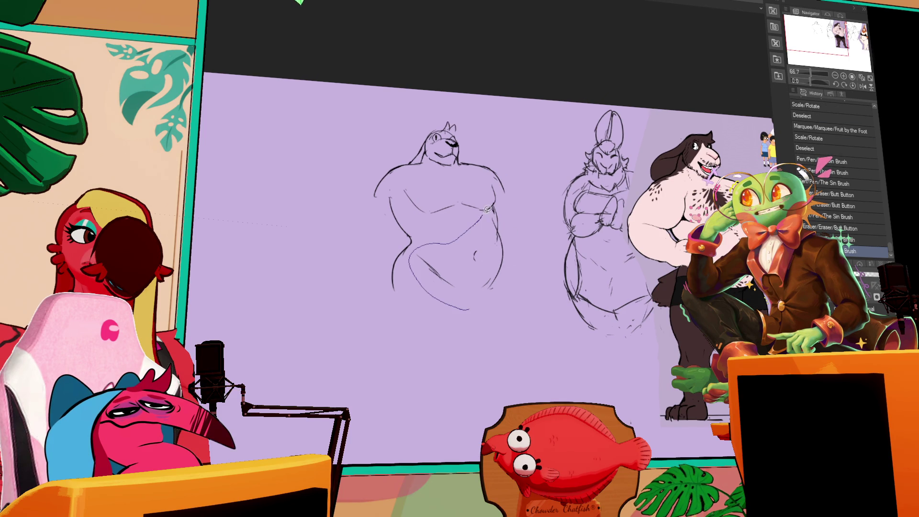
- Lasso the lower belly and hip strokes, shift them into place and deselect
left_click_drag(515, 211, 511, 215)
key("Delete")
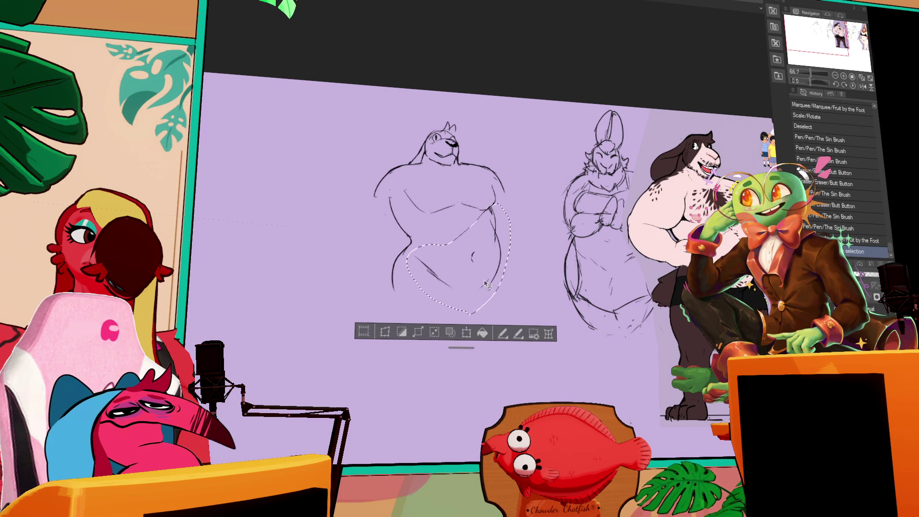
key("ctrl+d")
mouse_move(498, 231)
left_mouse_down()
mouse_move(497, 254)
mouse_move(481, 273)
left_mouse_up()
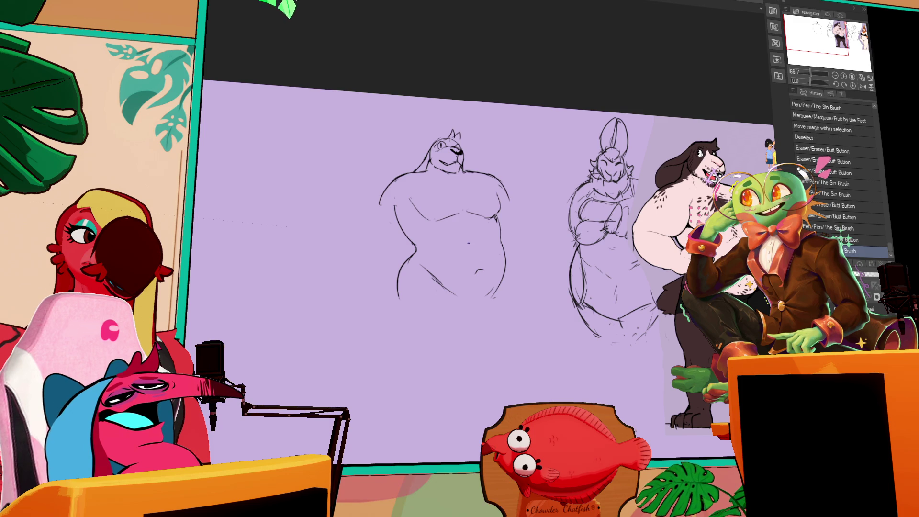
- Undo the last stroke and thicken the left hip curve and navel
key("ctrl+z")
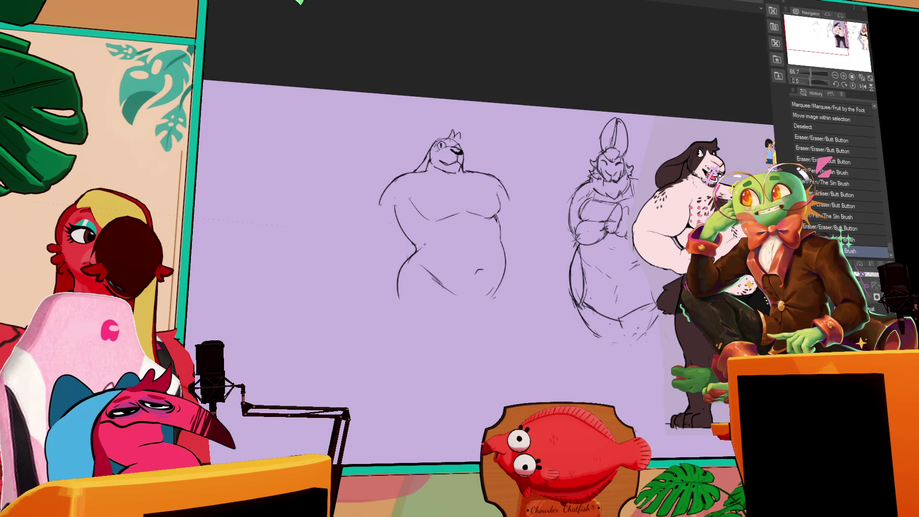
left_click_drag(408, 265, 419, 248)
left_click_drag(472, 271, 480, 269)
key("minus")
left_click_drag(635, 209, 528, 195)
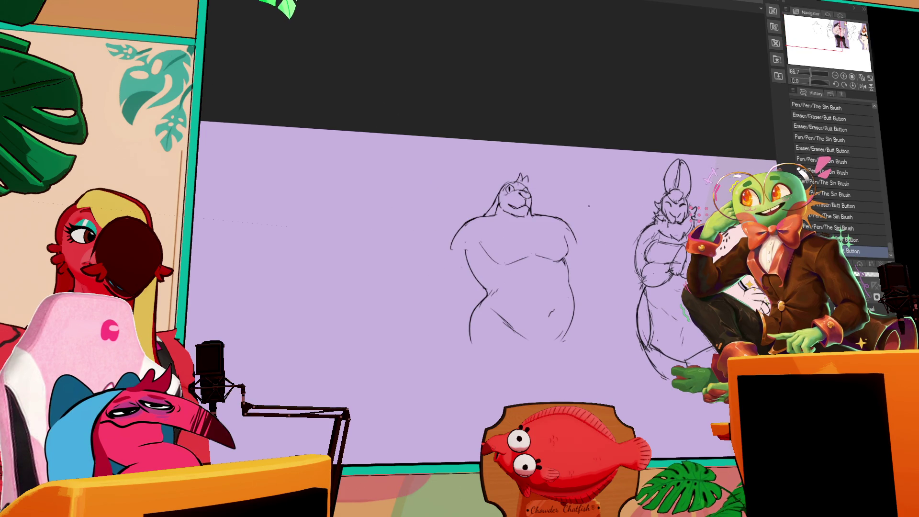
left_click_drag(522, 192, 526, 196)
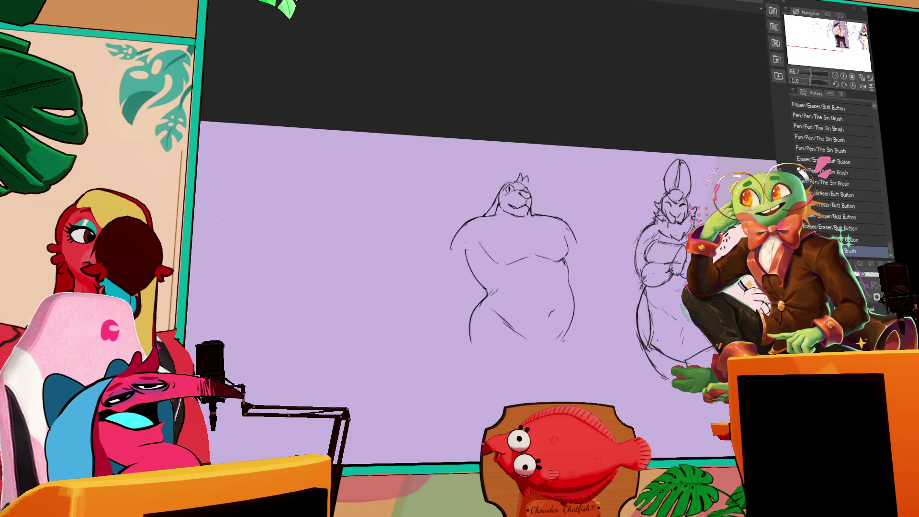
left_click_drag(635, 209, 617, 195)
left_click_drag(522, 192, 527, 196)
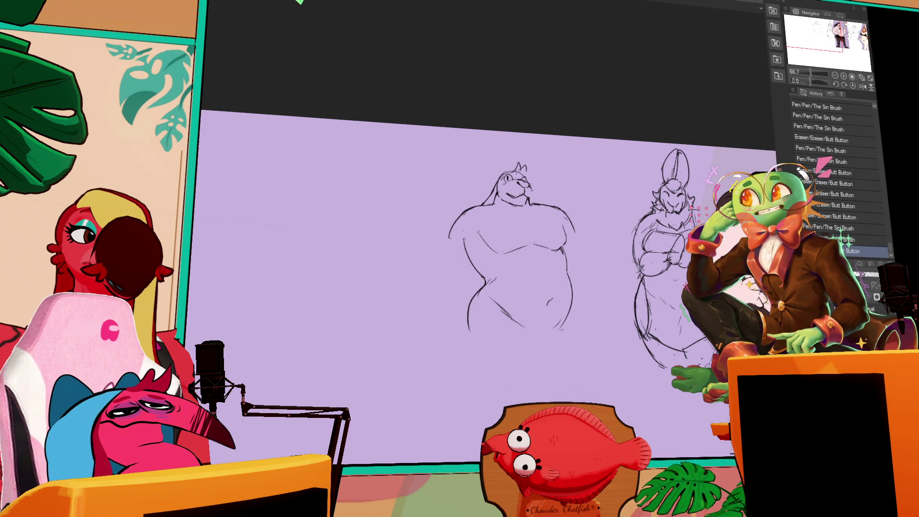
left_click_drag(763, 141, 749, 137)
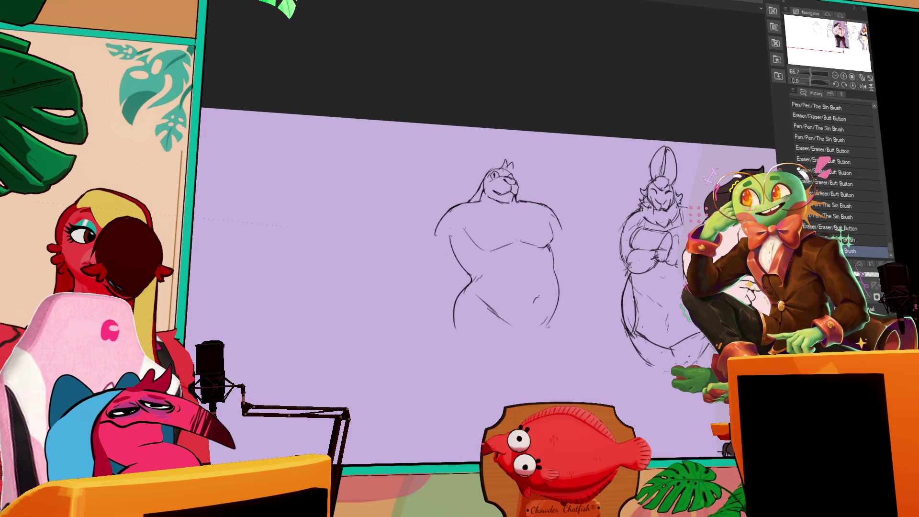
left_click_drag(522, 193, 523, 171)
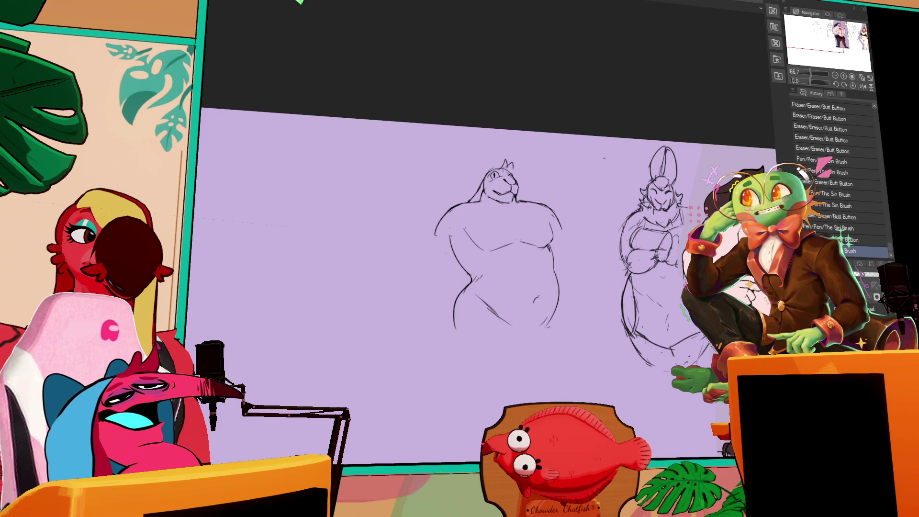
- Add two pen strokes to the figure and erase a small part of the sketch
mouse_move(520, 211)
left_mouse_down()
mouse_move(531, 204)
mouse_move(511, 204)
left_mouse_up()
left_click_drag(489, 195, 511, 202)
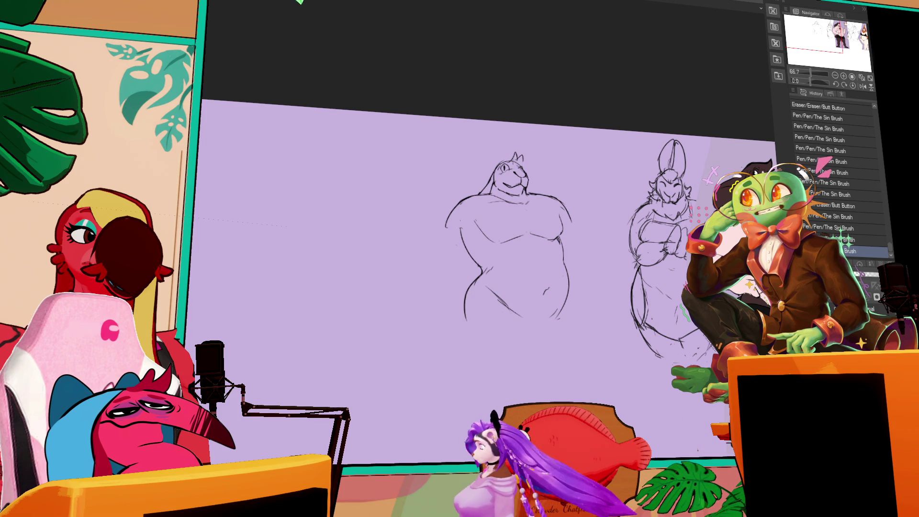
left_click_drag(471, 219, 353, 239)
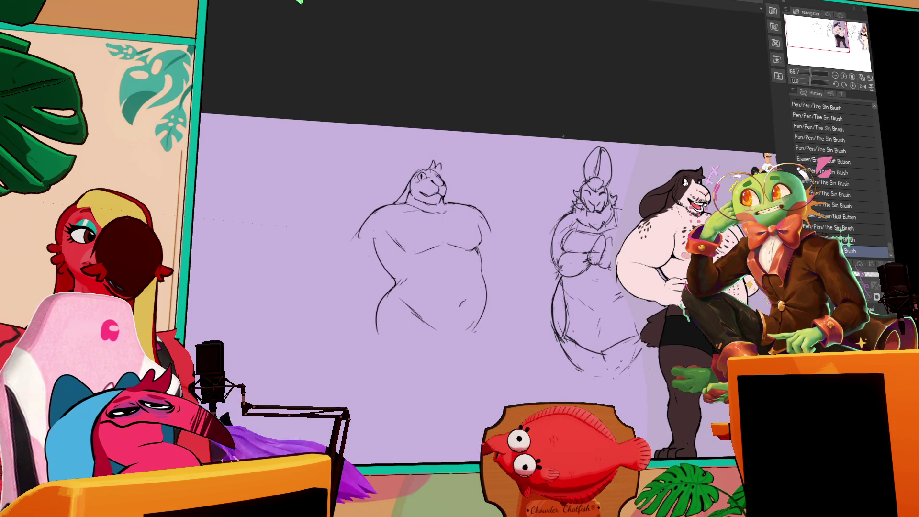
left_click_drag(360, 232, 353, 240)
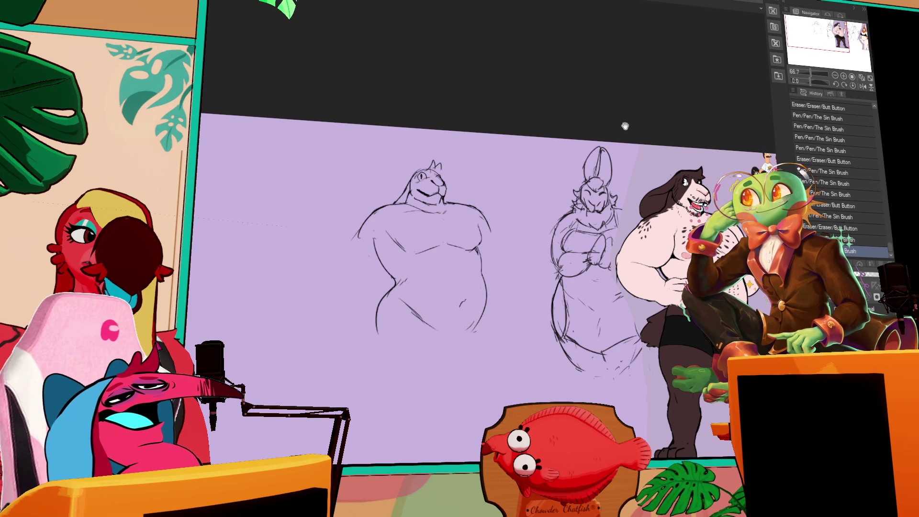
scroll(488, 272, "down", 2)
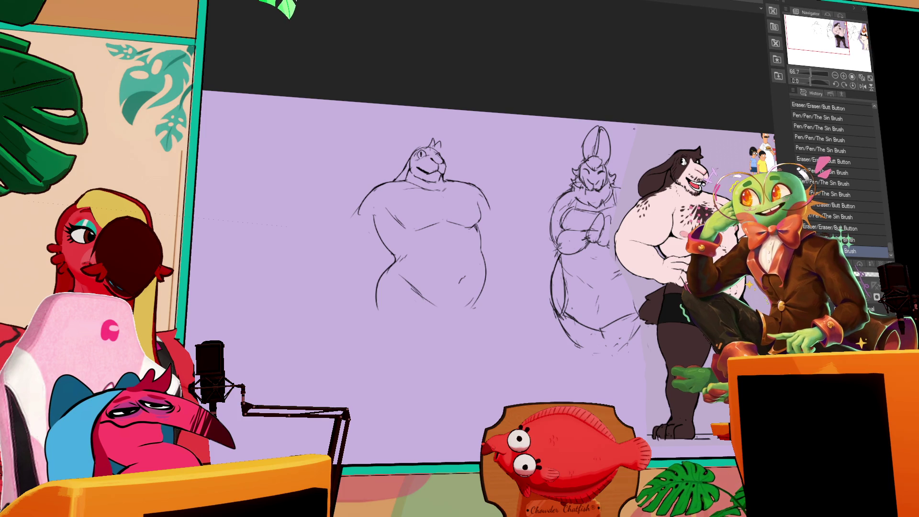
- Sketch strokes around the top of the head, briefly selecting the head and deselecting
left_click_drag(538, 185, 553, 201)
mouse_move(424, 174)
left_mouse_down()
mouse_move(461, 152)
mouse_move(452, 170)
left_mouse_up()
key("m")
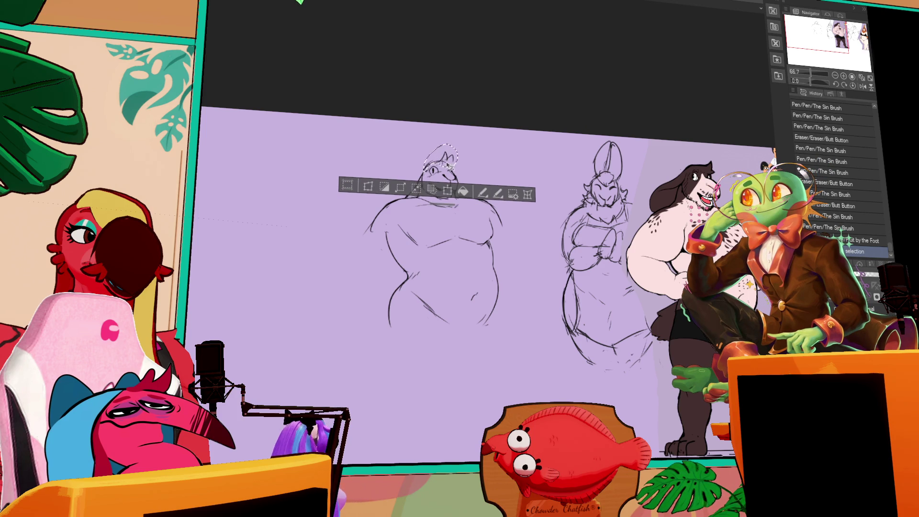
key("ctrl+d")
left_click_drag(485, 177, 543, 185)
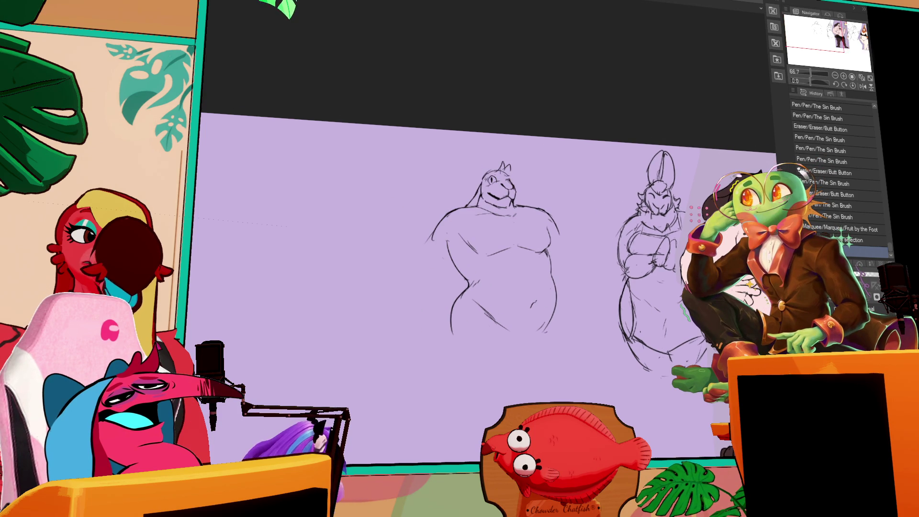
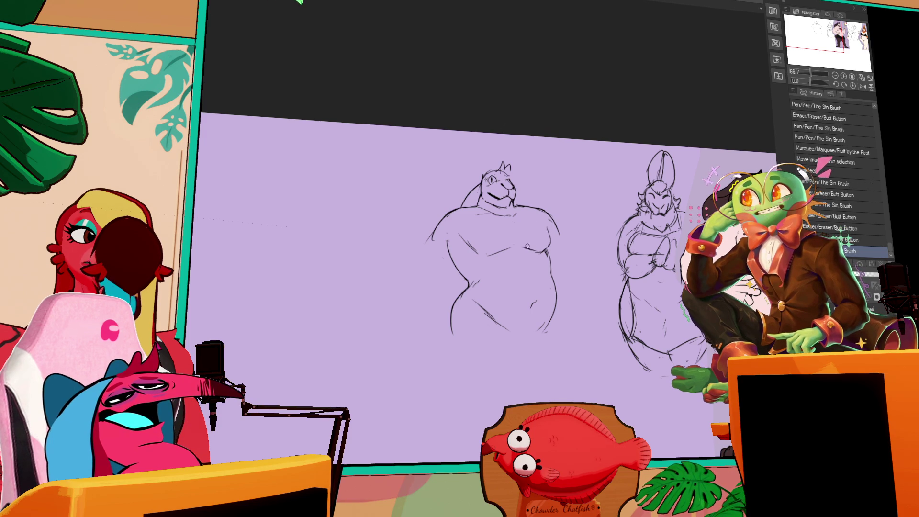
- Add a small circular mark on the figure's body, undoing and redoing it to compare, and keep it
mouse_move(496, 246)
left_mouse_down()
mouse_move(496, 257)
mouse_move(495, 249)
left_mouse_up()
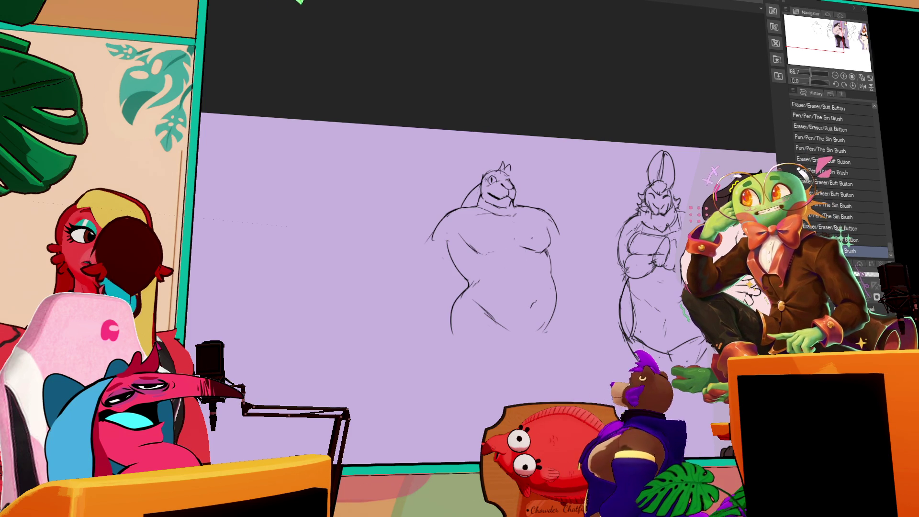
key("ctrl+z")
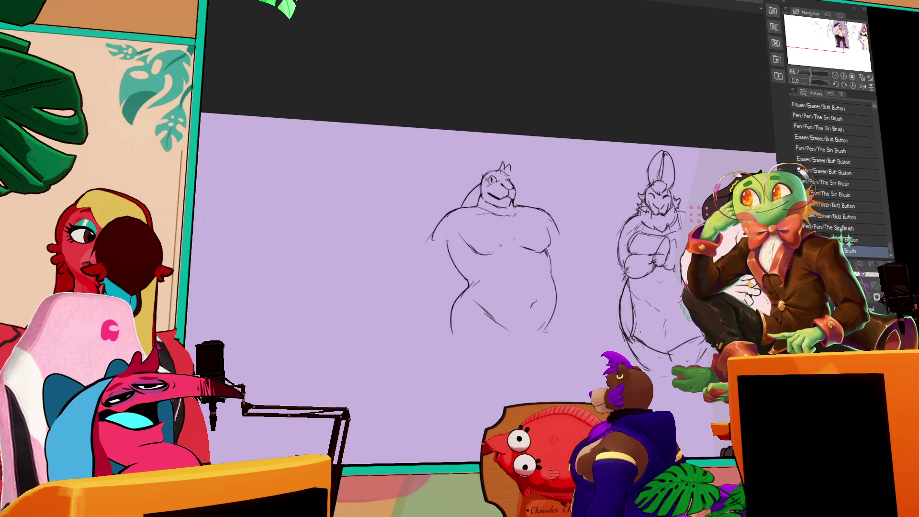
key("ctrl+z")
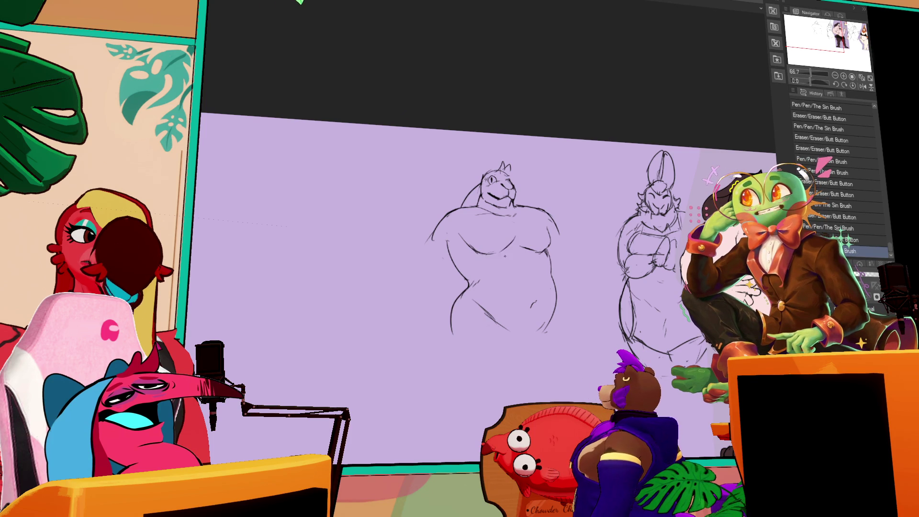
key("ctrl+y")
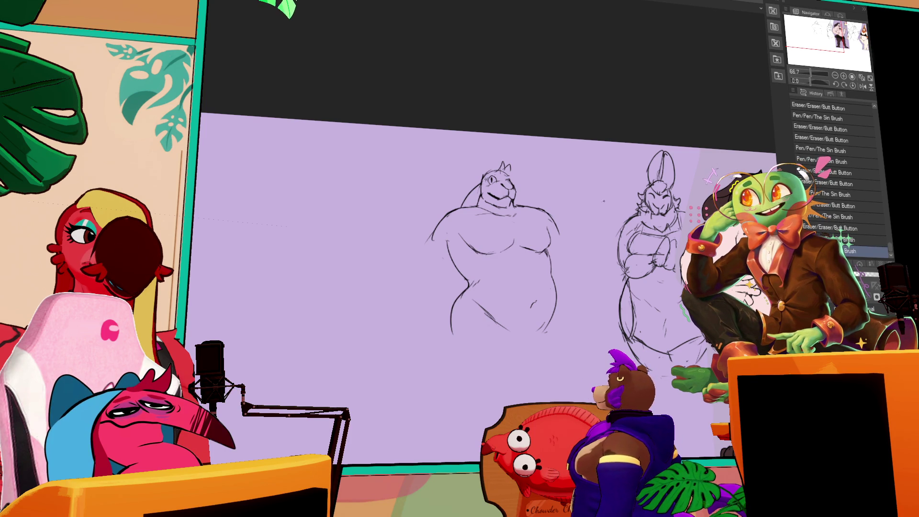
key("ctrl+y")
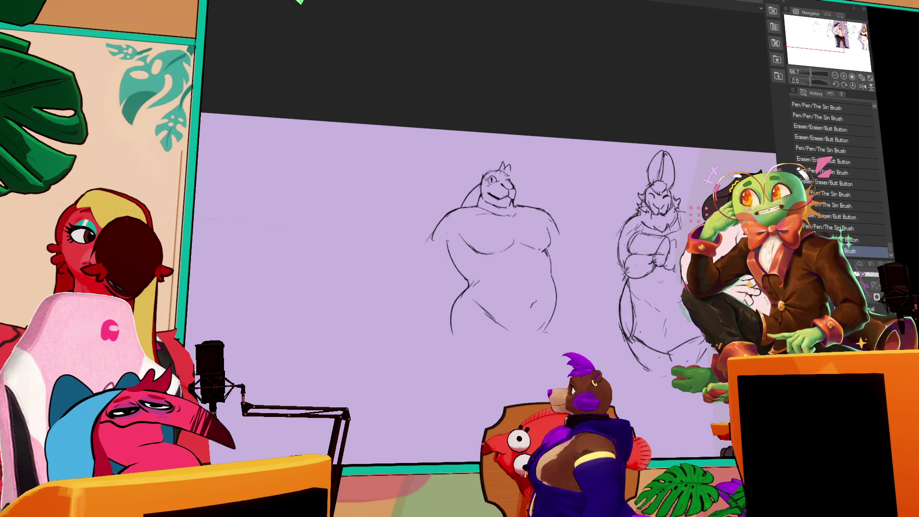
key("ctrl+y")
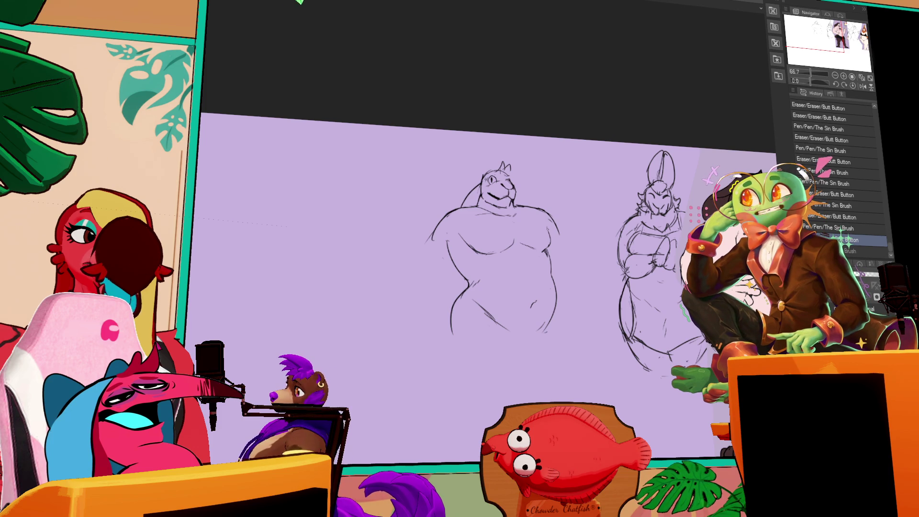
key("ctrl+y")
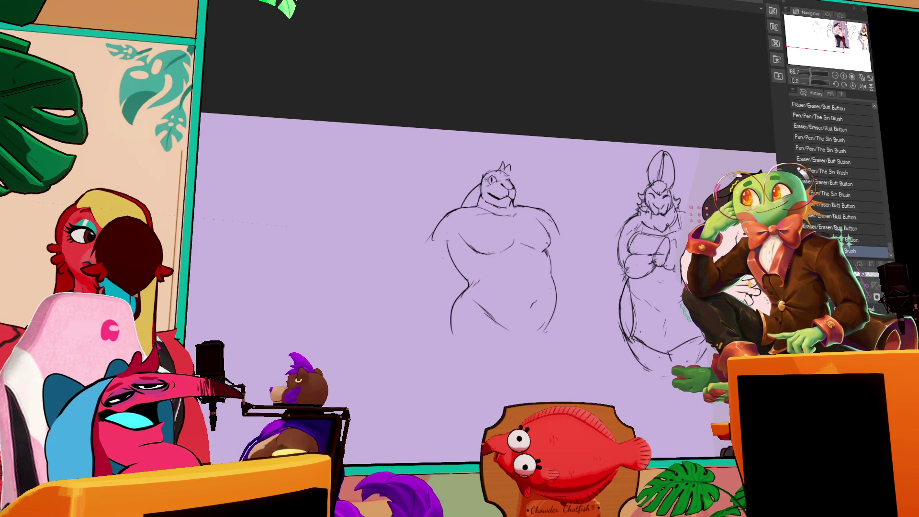
key("ctrl+z")
key("ctrl+y")
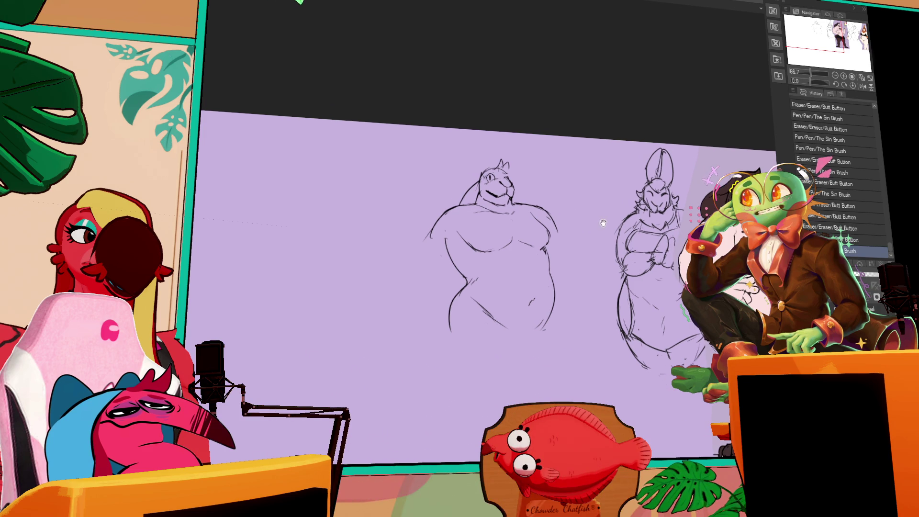
key("ctrl+z")
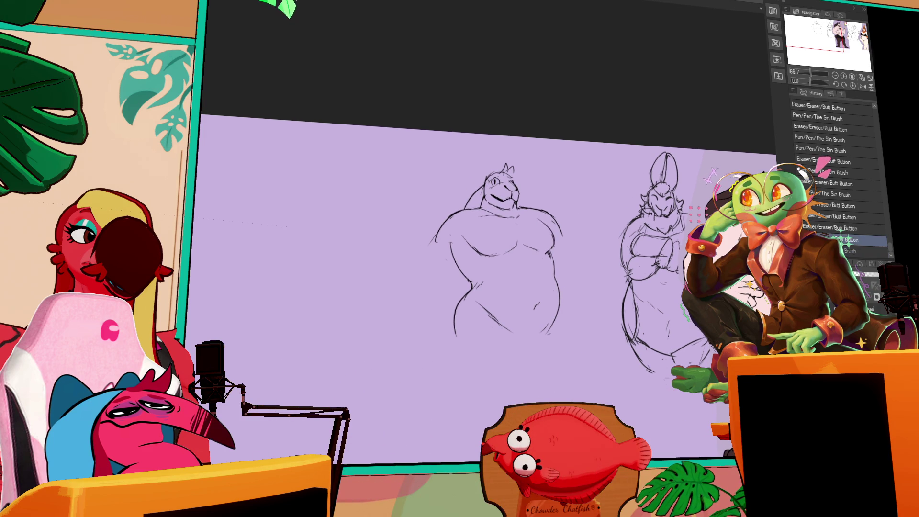
key("ctrl+y")
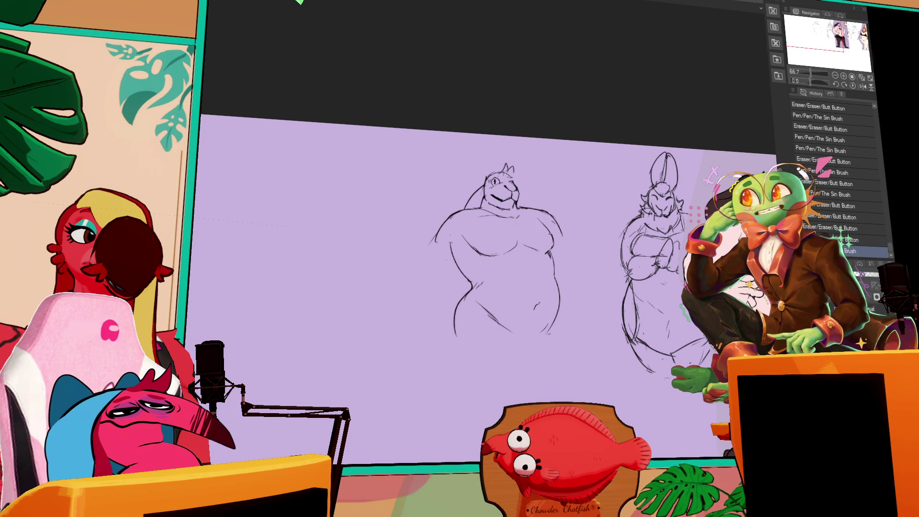
- Pan the canvas to reframe the two sketches around the left figure's shoulder
left_click_drag(606, 217, 609, 219)
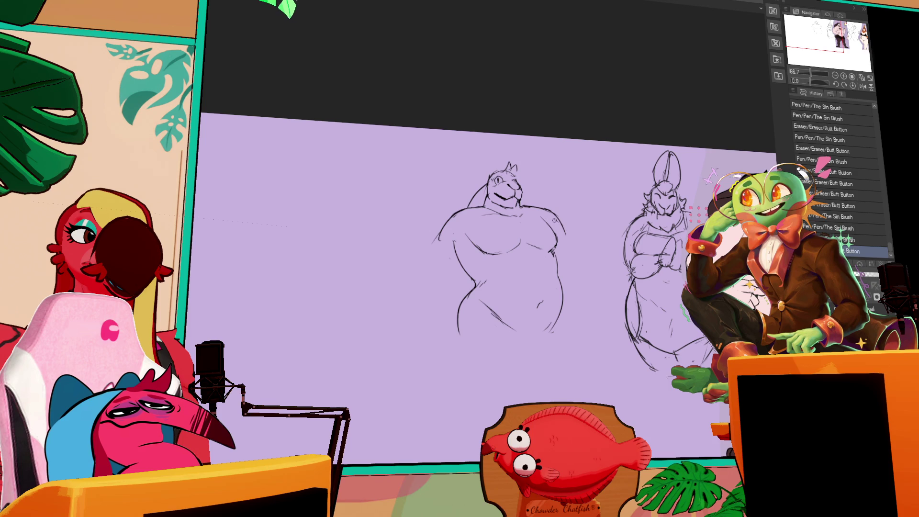
left_click_drag(540, 215, 603, 233)
mouse_move(480, 238)
left_mouse_down()
mouse_move(499, 210)
mouse_move(563, 215)
left_mouse_up()
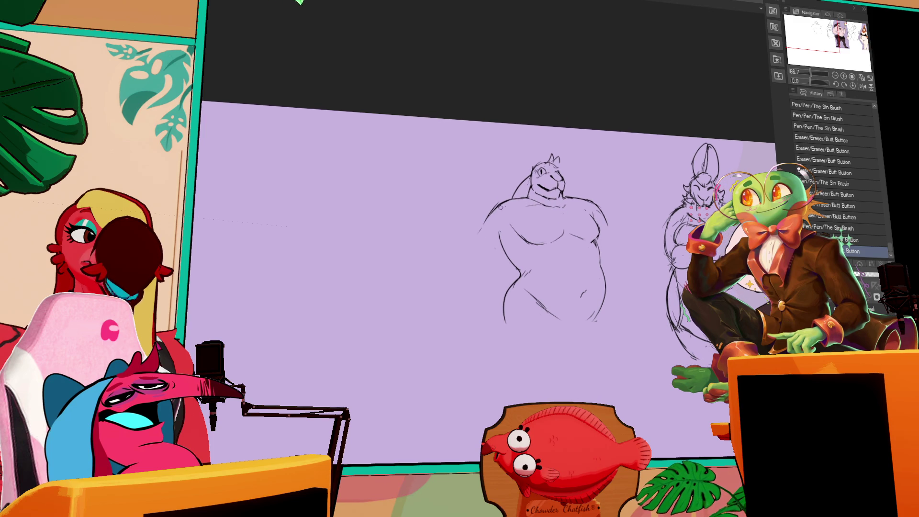
left_click_drag(630, 202, 752, 131)
left_click_drag(628, 205, 563, 196)
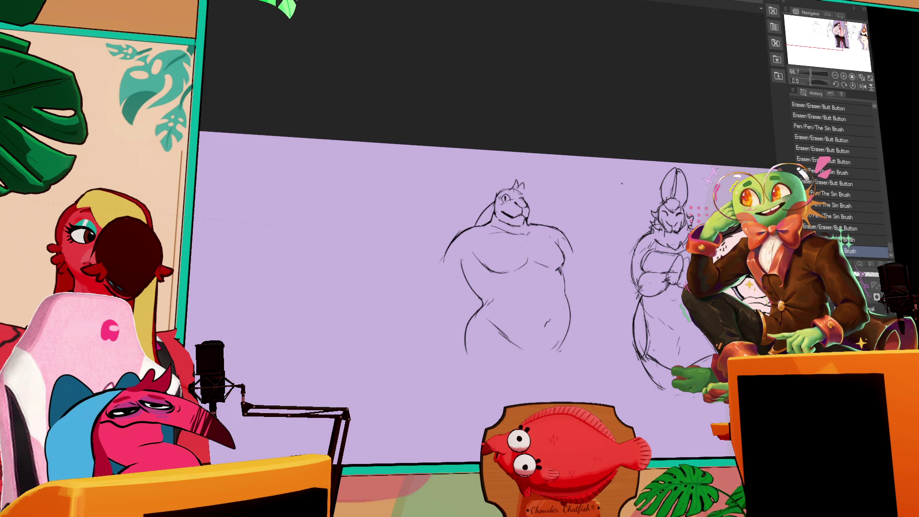
scroll(605, 266, "down", 1)
scroll(605, 267, "down", 1)
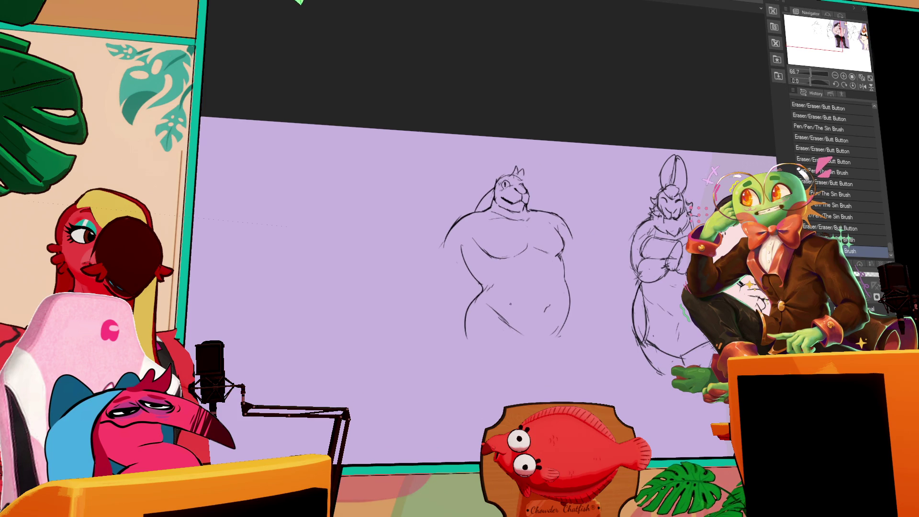
scroll(605, 266, "left", 1)
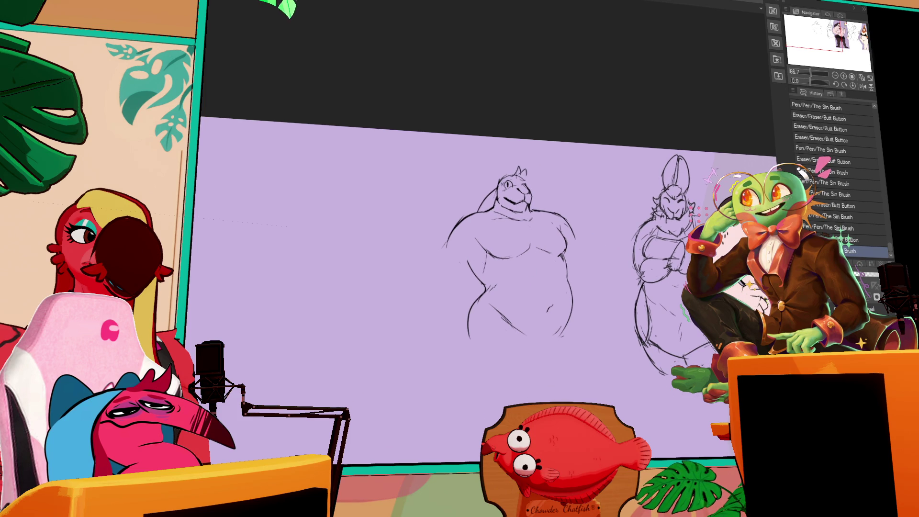
- Erase the left figure's old arm line and redraw a rounder arm and shoulder outline
mouse_move(450, 237)
left_mouse_down()
mouse_move(436, 267)
mouse_move(446, 282)
left_mouse_up()
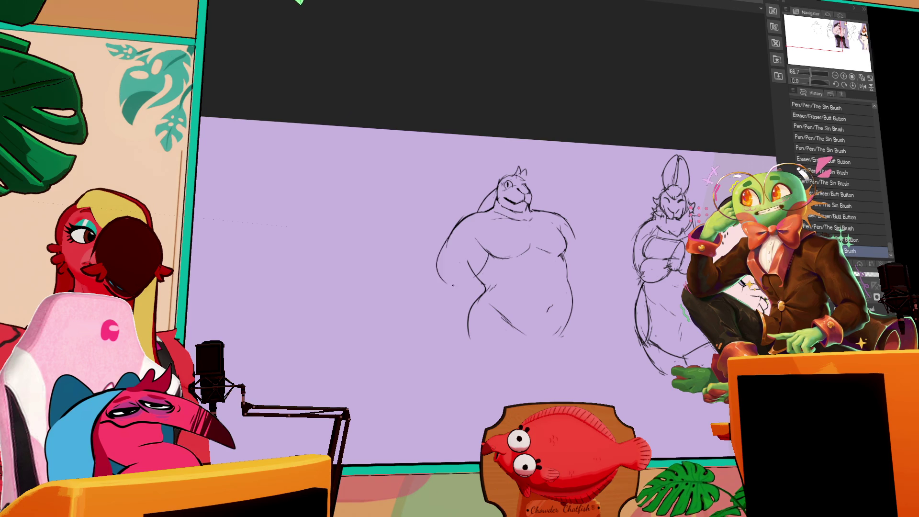
left_click_drag(446, 231, 432, 268)
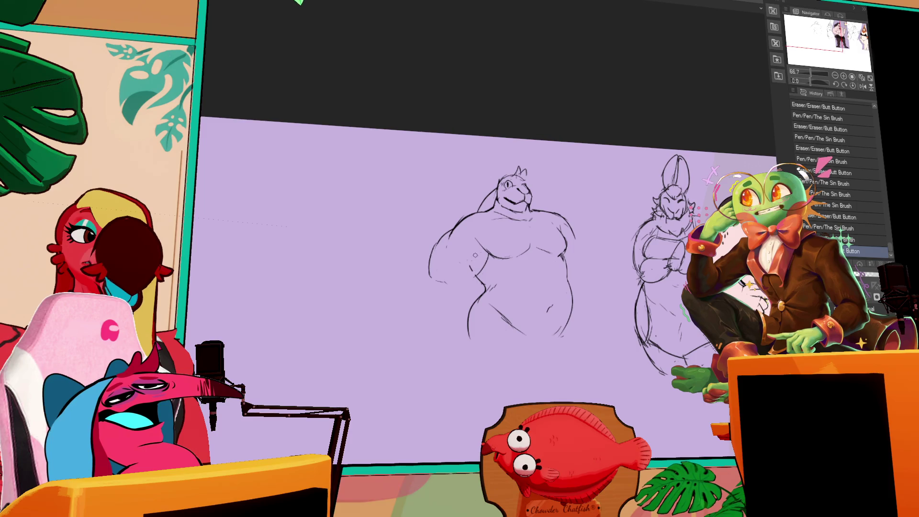
mouse_move(439, 244)
left_mouse_down()
mouse_move(450, 230)
mouse_move(432, 279)
mouse_move(441, 237)
mouse_move(430, 269)
left_mouse_up()
mouse_move(453, 227)
left_mouse_down()
mouse_move(435, 259)
mouse_move(439, 241)
left_mouse_up()
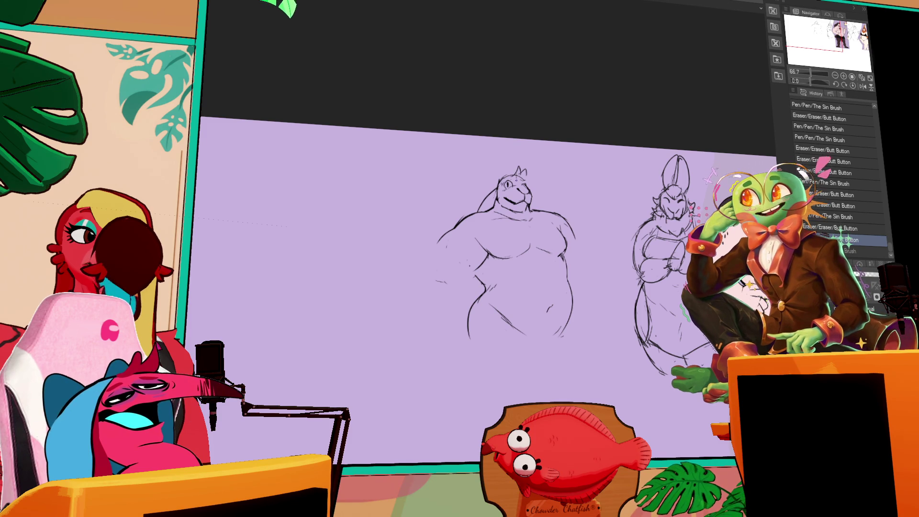
left_click_drag(435, 252, 442, 259)
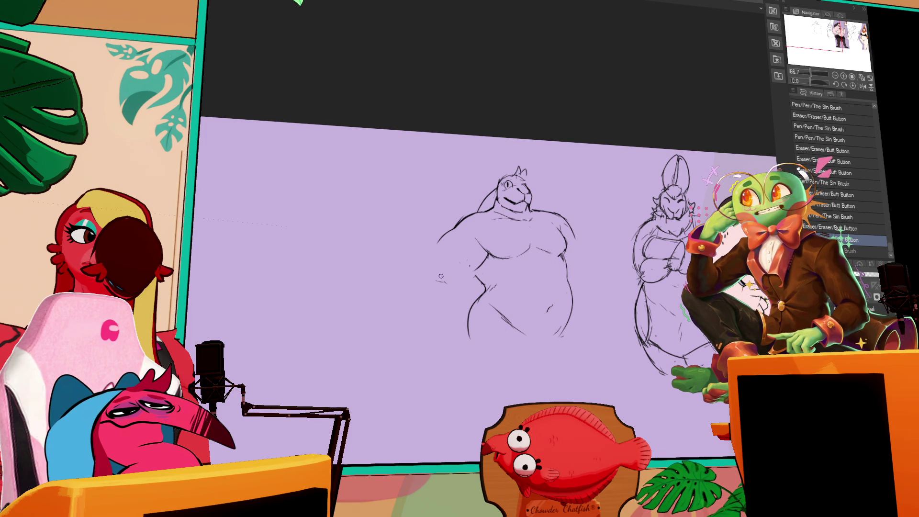
left_click(456, 260)
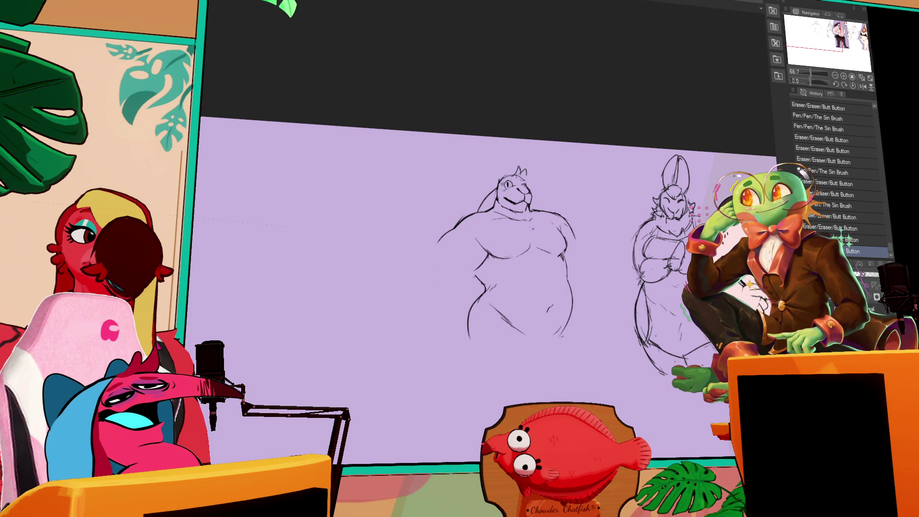
- Touch up the belly and chest lines, erase stray marks, and tilt the view toward the left figure
mouse_move(503, 319)
left_mouse_down()
mouse_move(536, 339)
mouse_move(506, 331)
mouse_move(556, 339)
left_mouse_up()
mouse_move(518, 252)
left_mouse_down()
mouse_move(481, 257)
mouse_move(516, 301)
left_mouse_up()
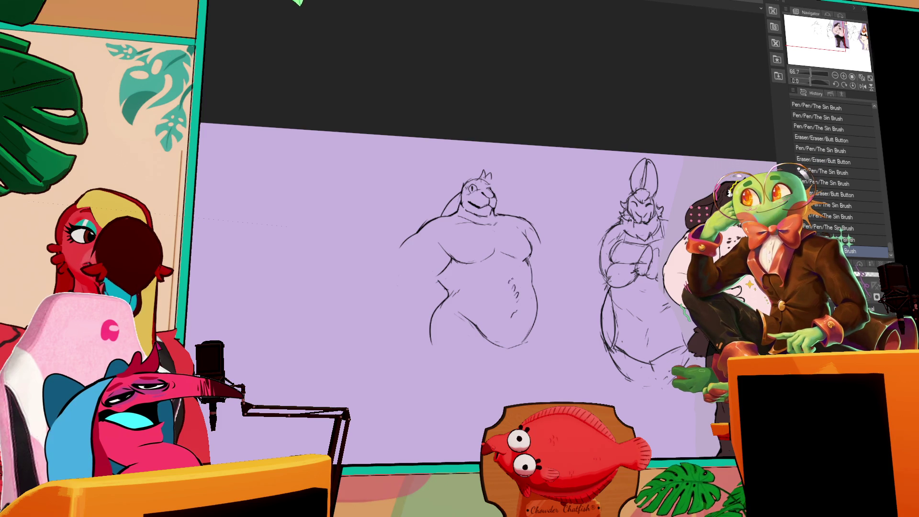
left_click_drag(548, 259, 541, 256)
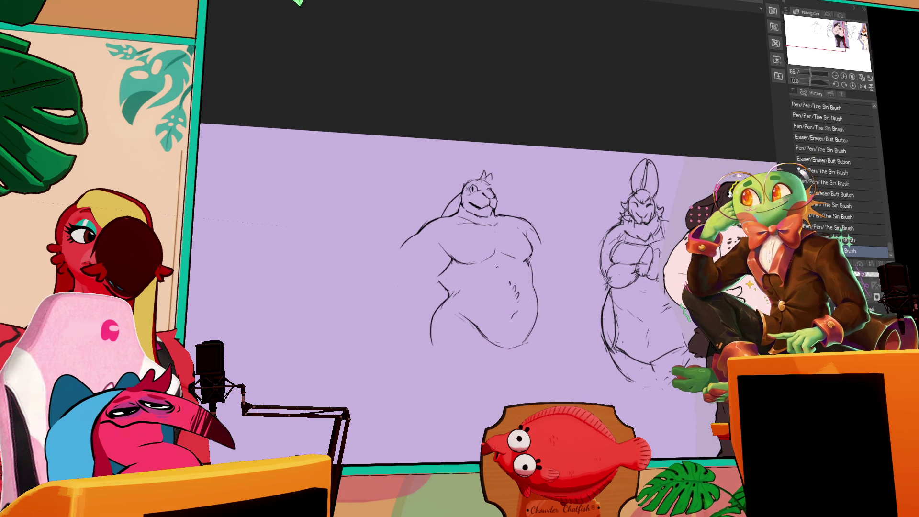
left_click_drag(495, 239, 497, 242)
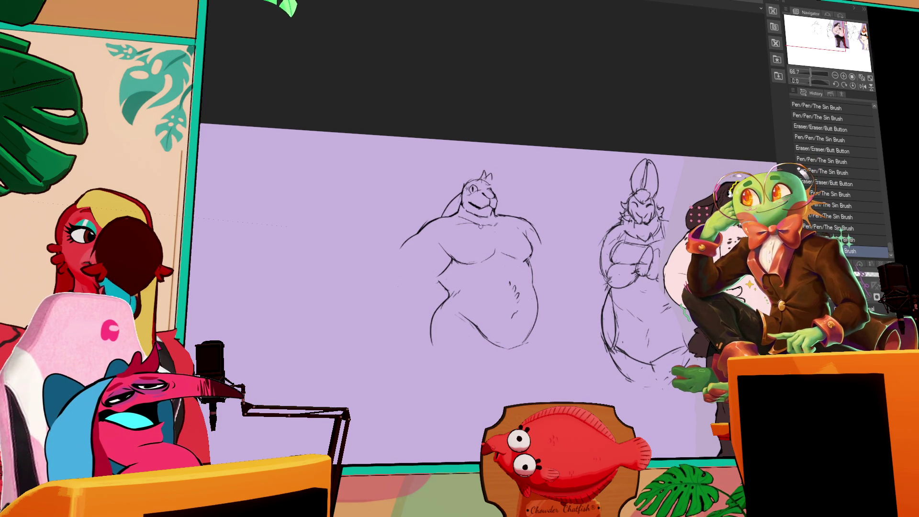
left_click_drag(446, 217, 451, 222)
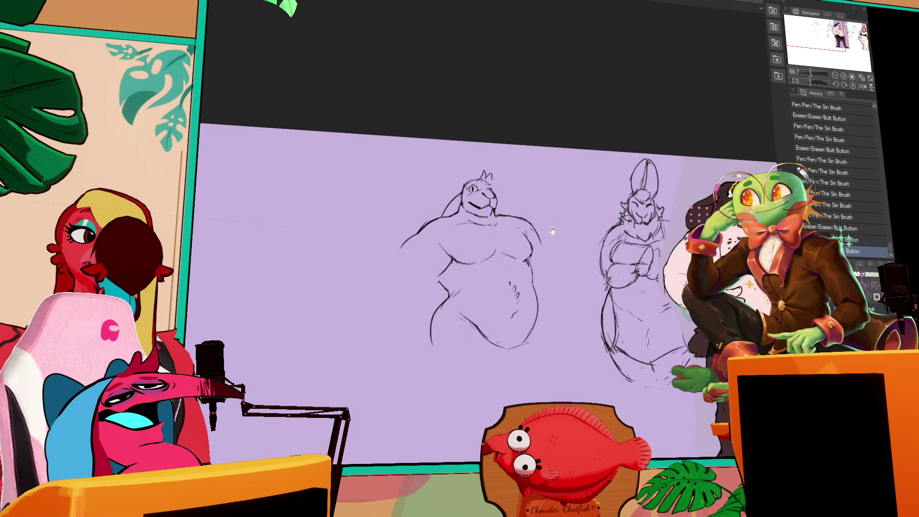
left_click_drag(551, 232, 580, 205)
left_click_drag(468, 236, 475, 246)
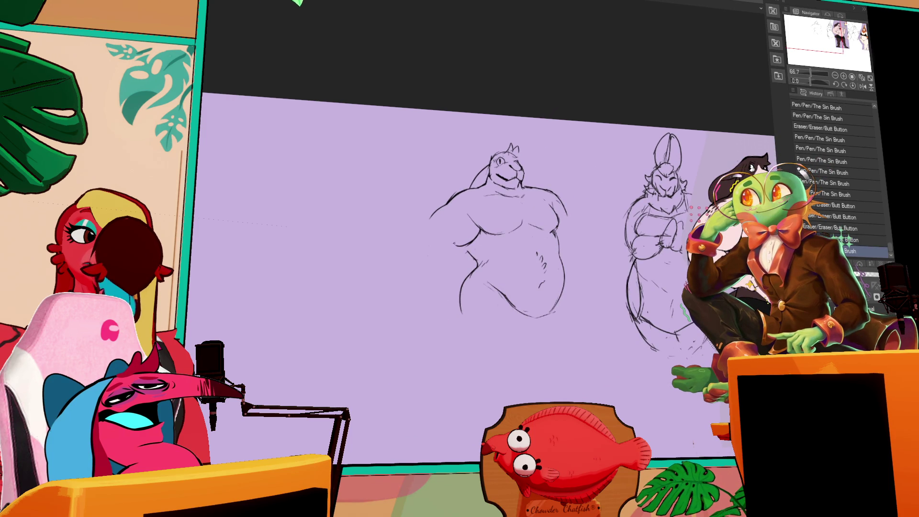
- Draw the left figure's bent arm with hand on hip and erase stray lines near the hand
left_click_drag(467, 196, 419, 250)
left_click_drag(434, 214, 428, 227)
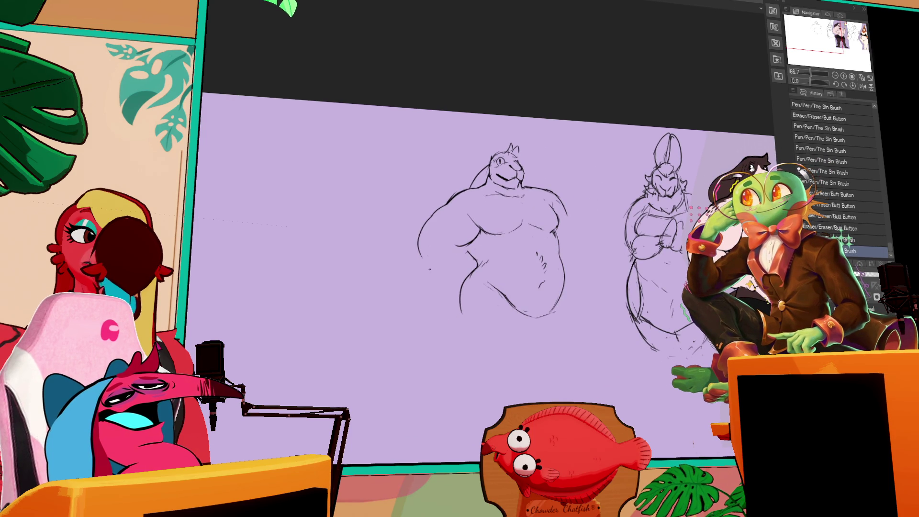
mouse_move(421, 260)
left_mouse_down()
mouse_move(419, 269)
mouse_move(452, 275)
left_mouse_up()
mouse_move(420, 248)
left_mouse_down()
mouse_move(450, 277)
mouse_move(457, 246)
mouse_move(448, 276)
left_mouse_up()
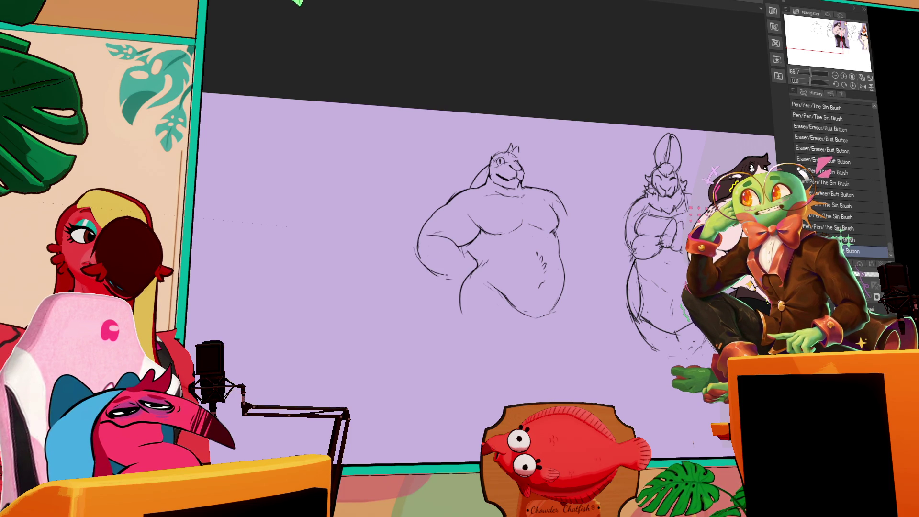
mouse_move(611, 225)
left_mouse_down()
mouse_move(588, 202)
mouse_move(572, 282)
left_mouse_up()
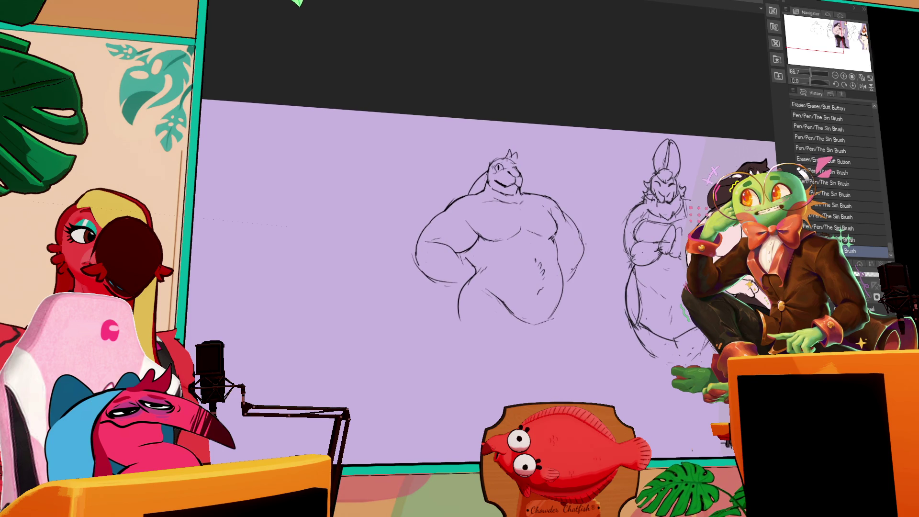
mouse_move(449, 251)
left_mouse_down()
mouse_move(432, 238)
mouse_move(459, 254)
mouse_move(424, 245)
left_mouse_up()
- Redraw lines at the left hand and belly outline, undoing the unwanted strokes
left_click_drag(454, 294, 467, 285)
left_click_drag(456, 293, 468, 286)
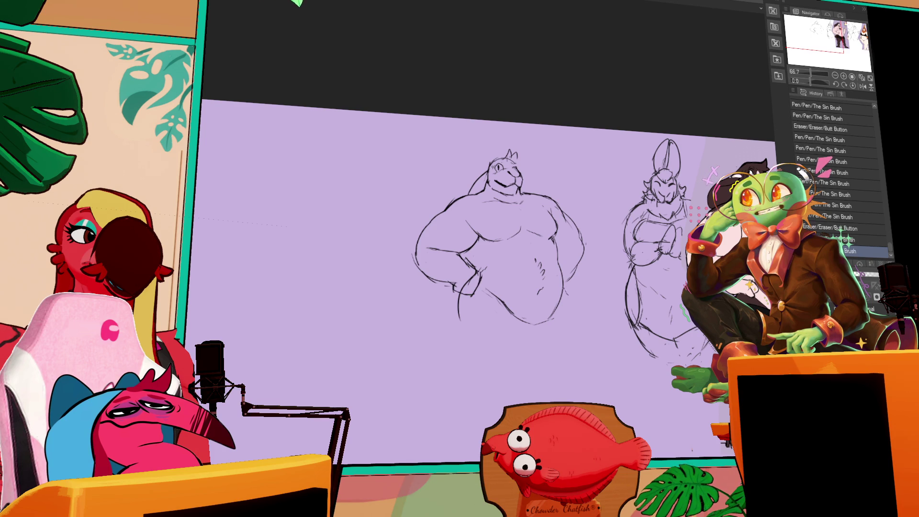
left_click_drag(564, 289, 571, 294)
scroll(611, 235, "down", 1)
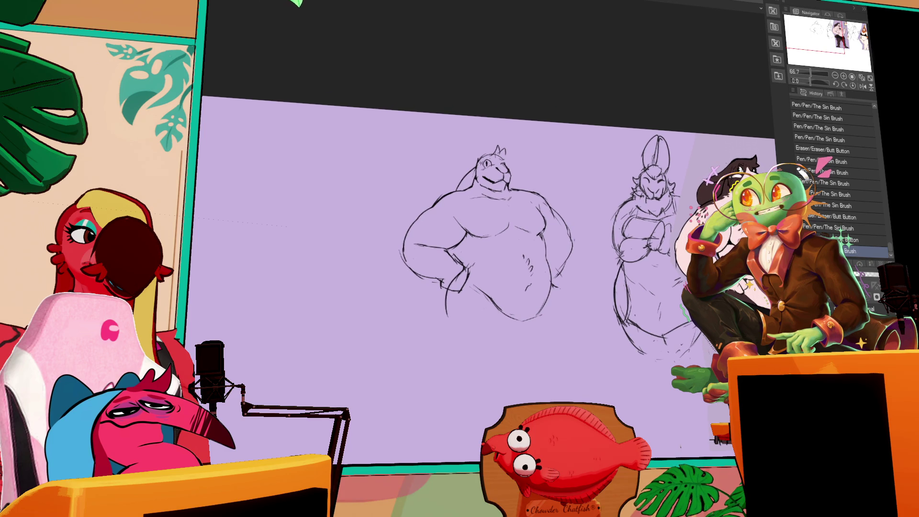
mouse_move(561, 269)
left_mouse_down()
mouse_move(573, 285)
mouse_move(565, 289)
mouse_move(445, 305)
mouse_move(481, 304)
mouse_move(470, 348)
left_mouse_up()
left_click_drag(360, 290, 363, 300)
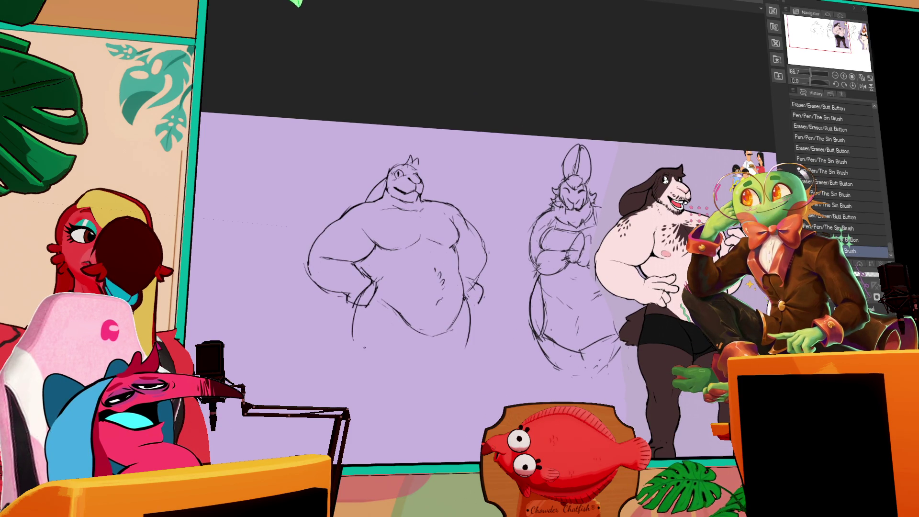
key("ctrl+z")
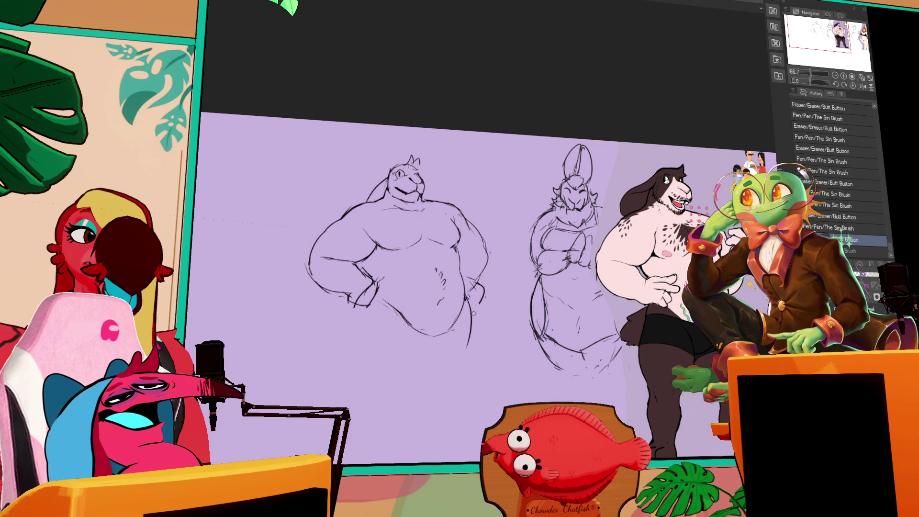
key("ctrl+z")
key("ctrl+z")
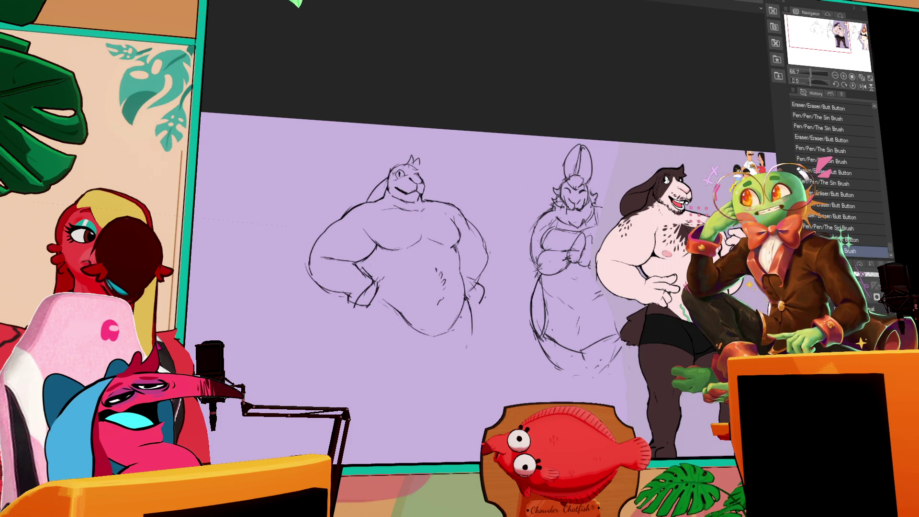
- Redraw the short hand stroke and add a small belly circle, stepping through undo and redo
left_click_drag(363, 281, 368, 297)
key("ctrl+z")
key("ctrl+y")
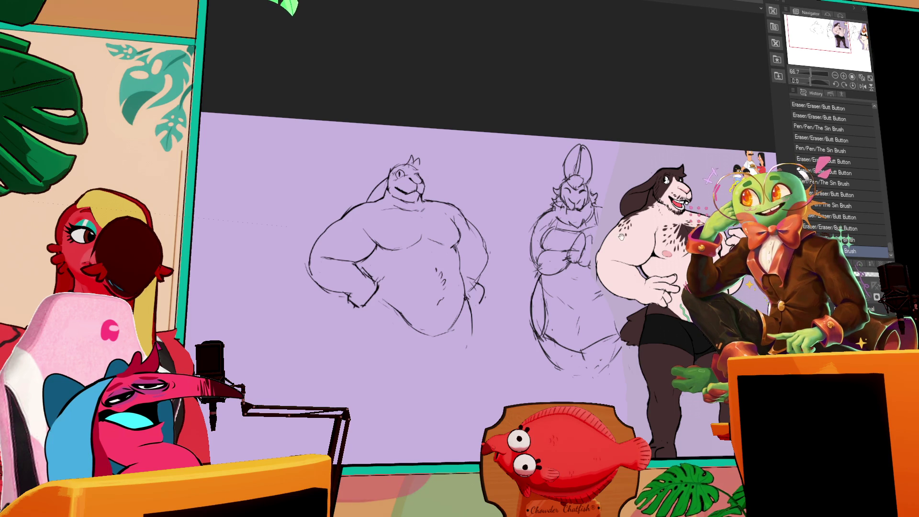
scroll(488, 273, "down", 2)
left_click_drag(426, 278, 441, 279)
key("ctrl+y")
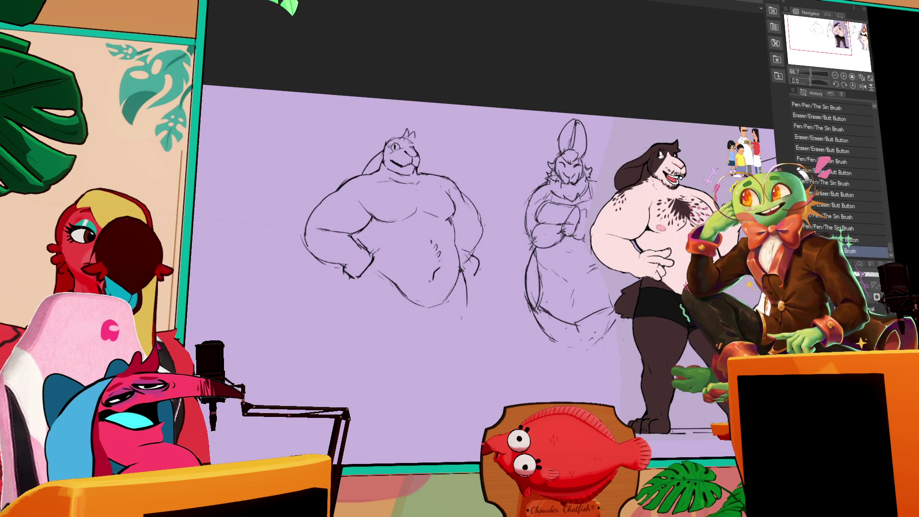
- Pan the artwork, try a mark at the hip, then revert to an earlier eraser step in History
left_click_drag(454, 310, 474, 324)
left_click_drag(430, 251, 448, 266)
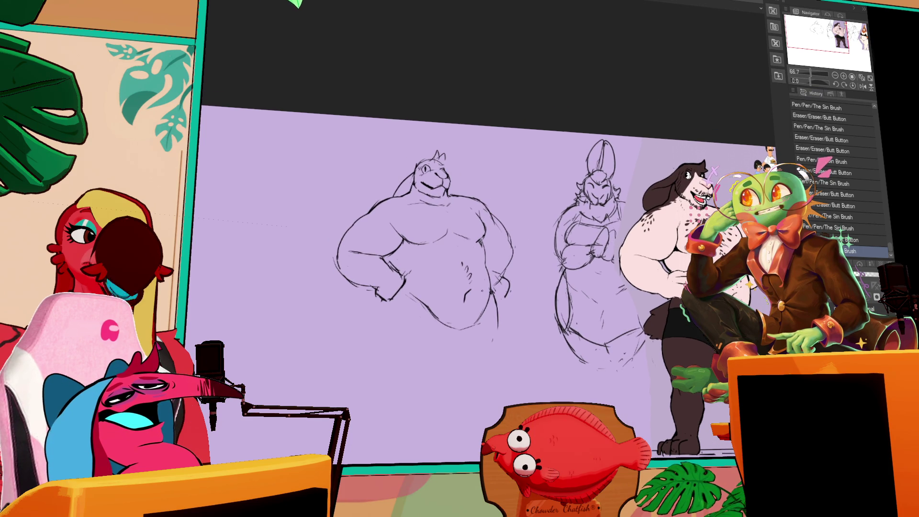
scroll(481, 281, "down", 1)
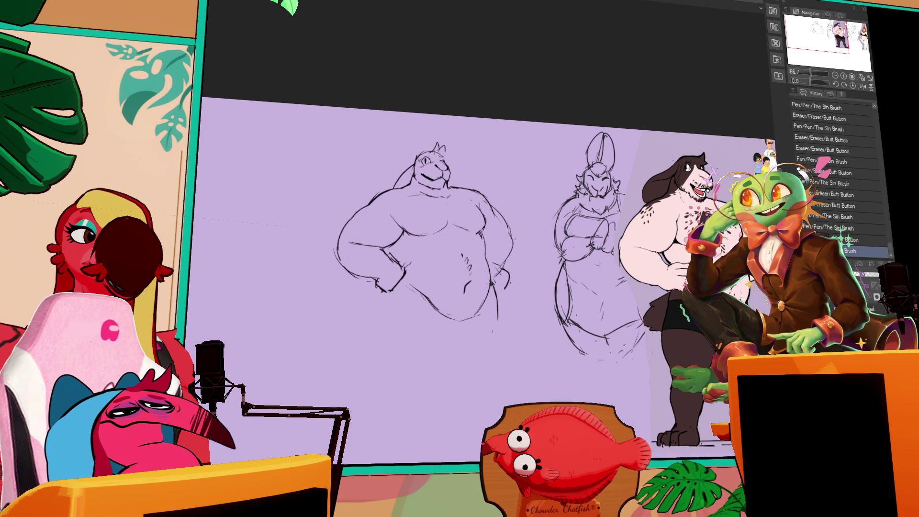
left_click_drag(460, 287, 474, 291)
left_click_drag(408, 250, 419, 267)
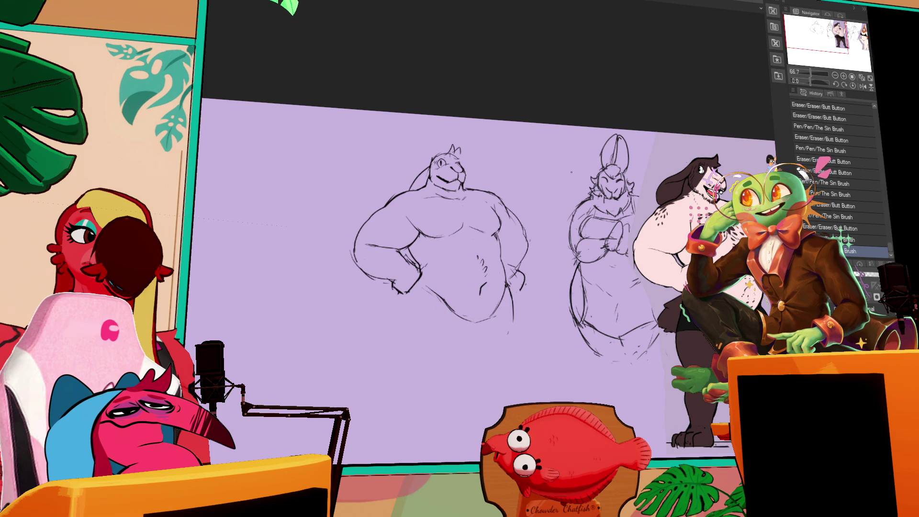
left_click(869, 138)
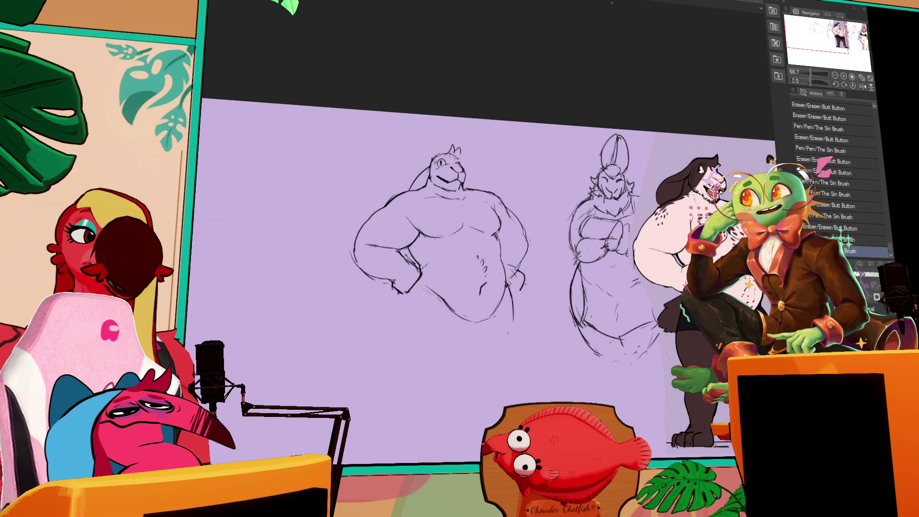
scroll(489, 272, "down", 1)
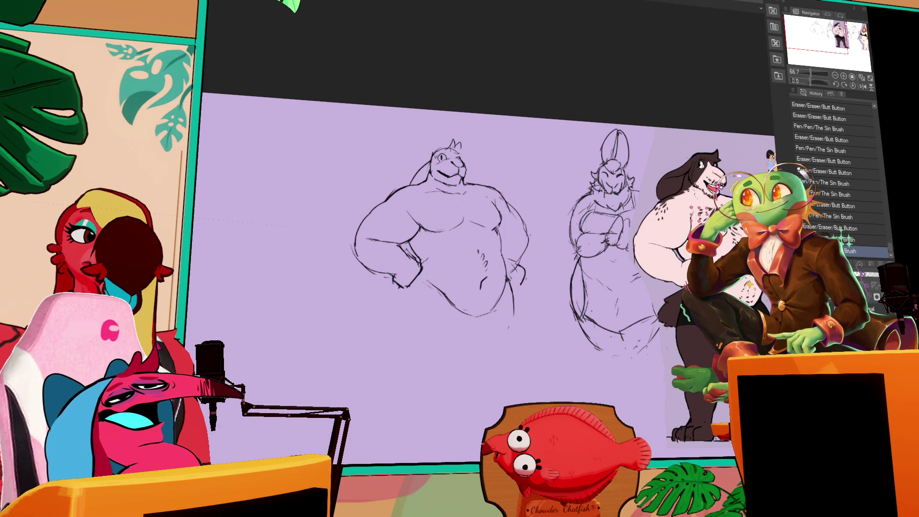
scroll(531, 188, "down", 1)
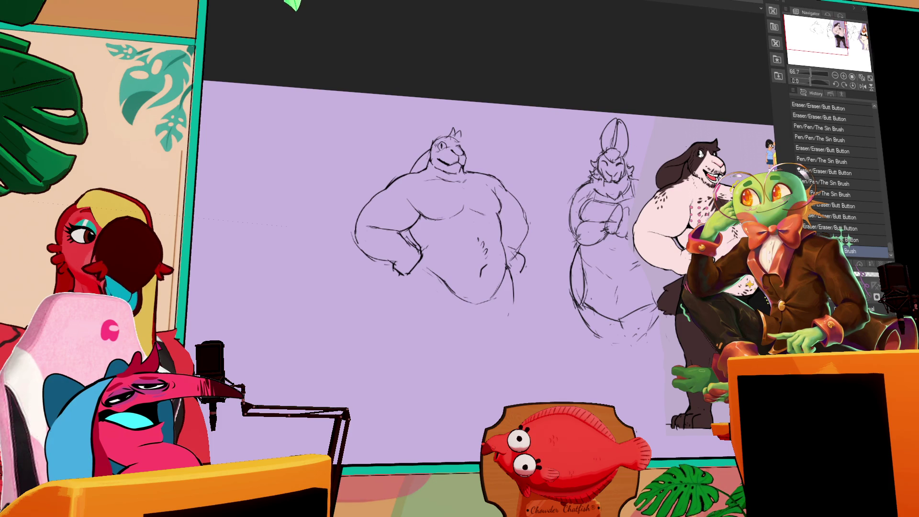
scroll(584, 201, "down", 1)
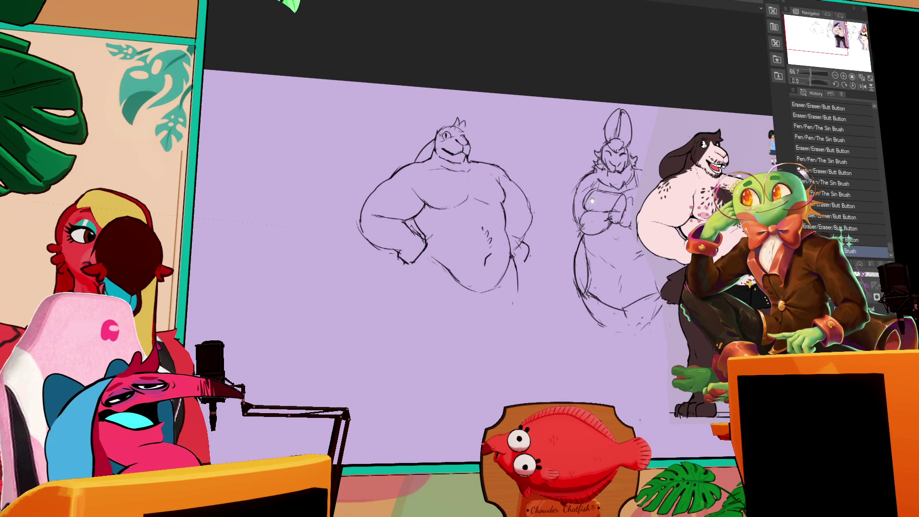
scroll(592, 200, "down", 1)
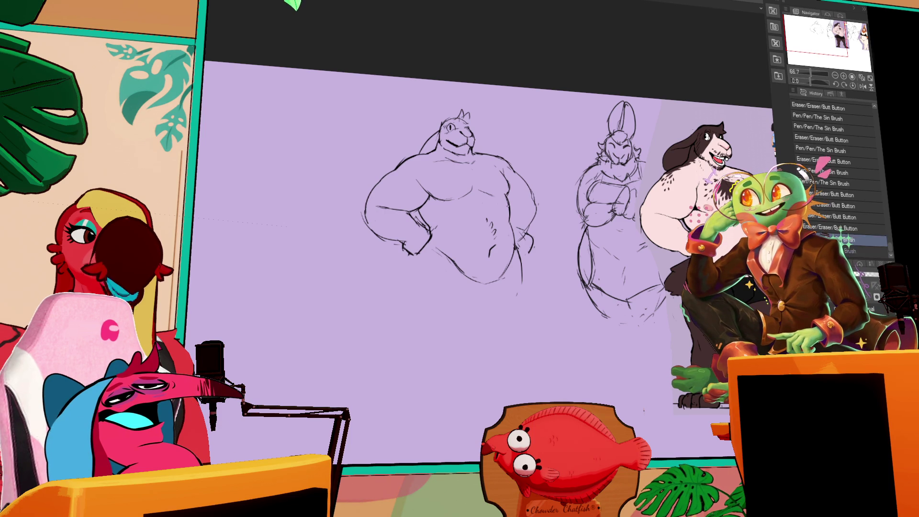
- Add a small dark pen touch-up mark on the left figure
mouse_move(514, 201)
left_mouse_down()
mouse_move(528, 201)
mouse_move(520, 215)
mouse_move(535, 208)
mouse_move(555, 247)
mouse_move(544, 255)
mouse_move(547, 248)
left_mouse_up()
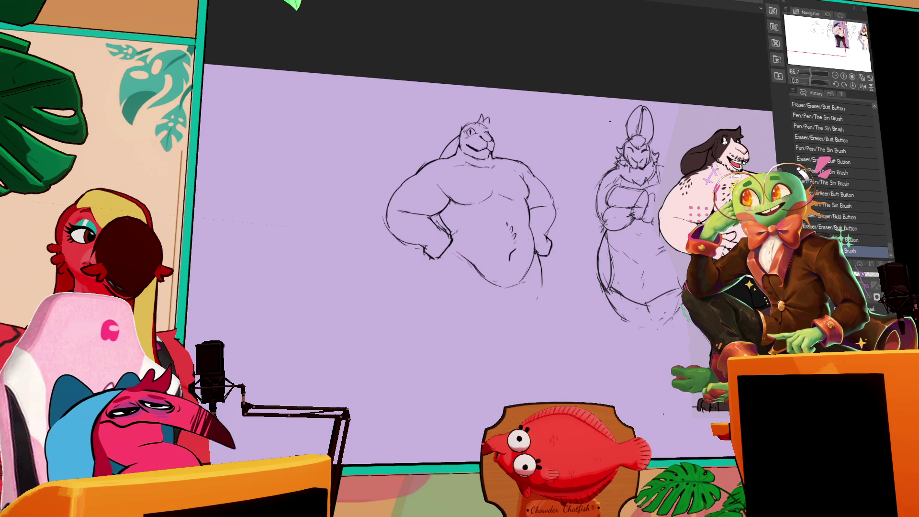
- Try several leg strokes below the left figure's belly, undoing each unsatisfactory one
left_click_drag(634, 239, 619, 229)
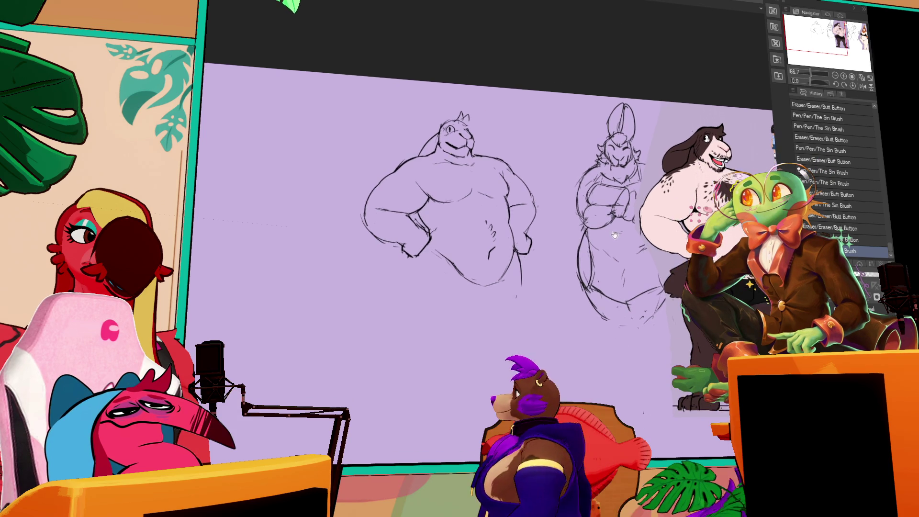
left_click_drag(519, 258, 525, 298)
left_click_drag(431, 244, 418, 300)
key("ctrl+z")
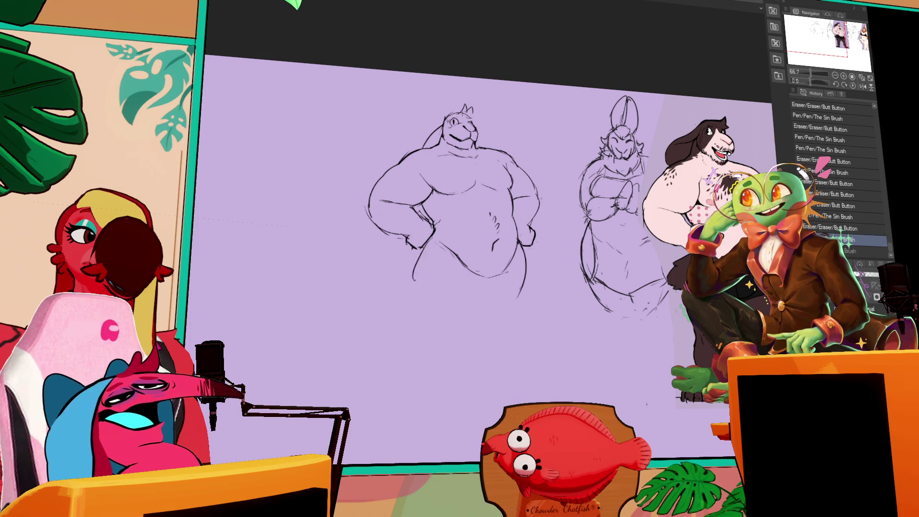
left_click_drag(425, 243, 411, 309)
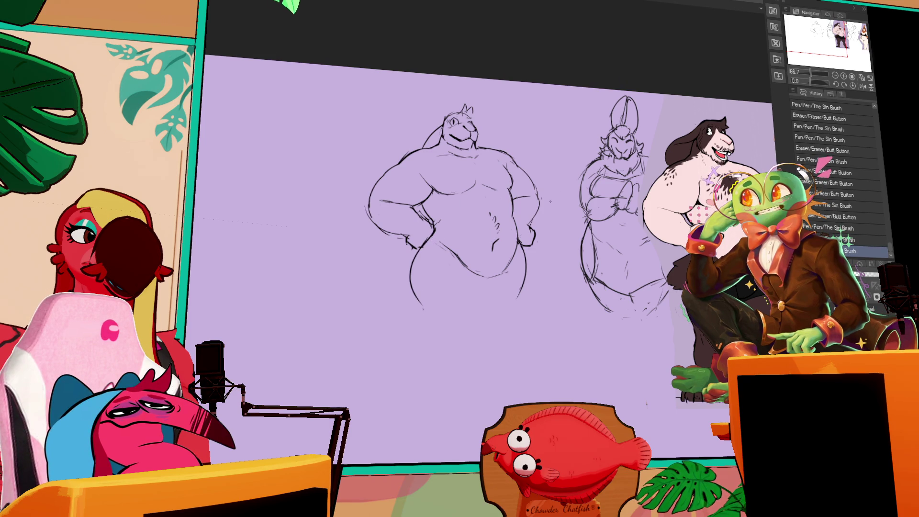
key("ctrl+z")
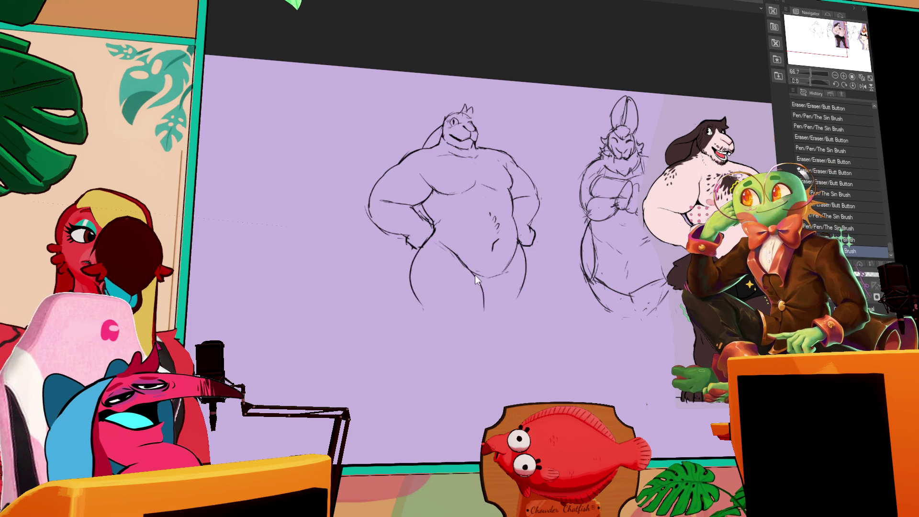
left_click_drag(495, 281, 482, 316)
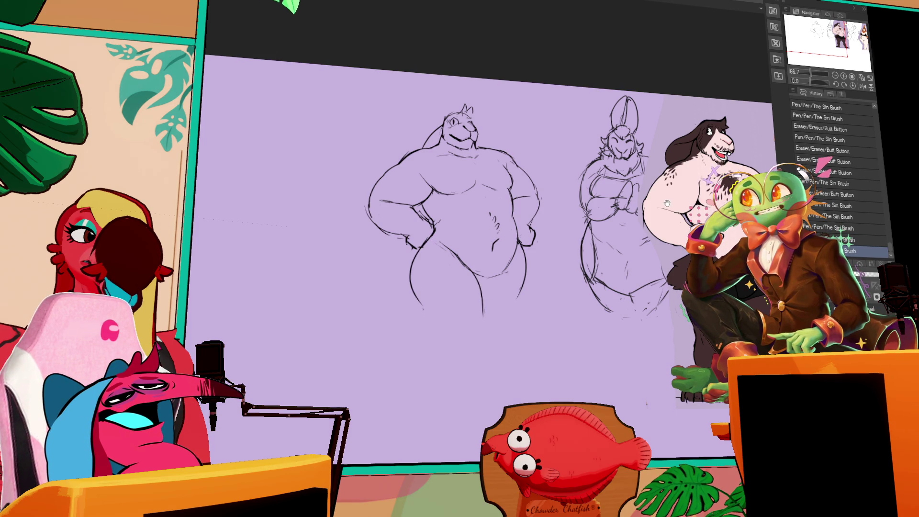
key("ctrl+z")
- Erase parts of the leg lines and rework the left leg so it extends further down
left_click_drag(478, 309, 484, 314)
left_click_drag(413, 305, 424, 313)
left_click_drag(409, 269, 413, 294)
mouse_move(414, 251)
left_mouse_down()
mouse_move(422, 268)
mouse_move(413, 293)
left_mouse_up()
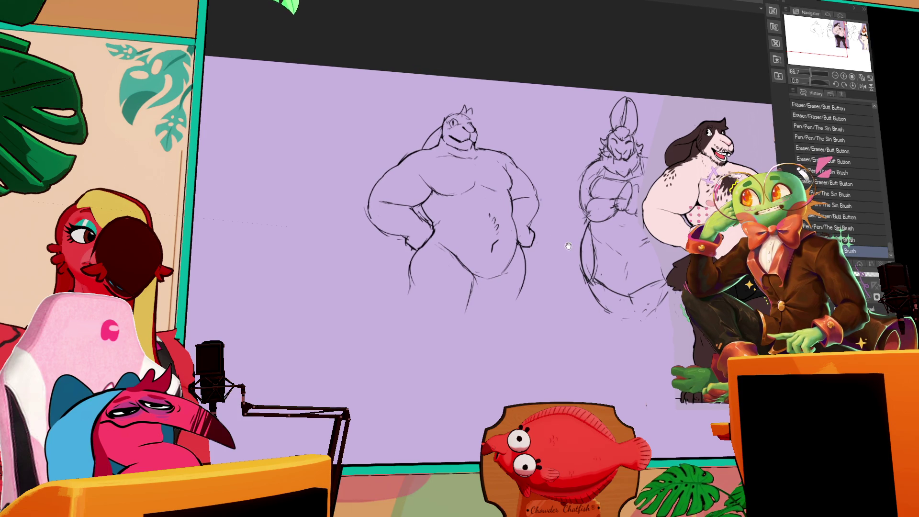
scroll(488, 179, "down", 2)
left_click_drag(406, 276, 412, 315)
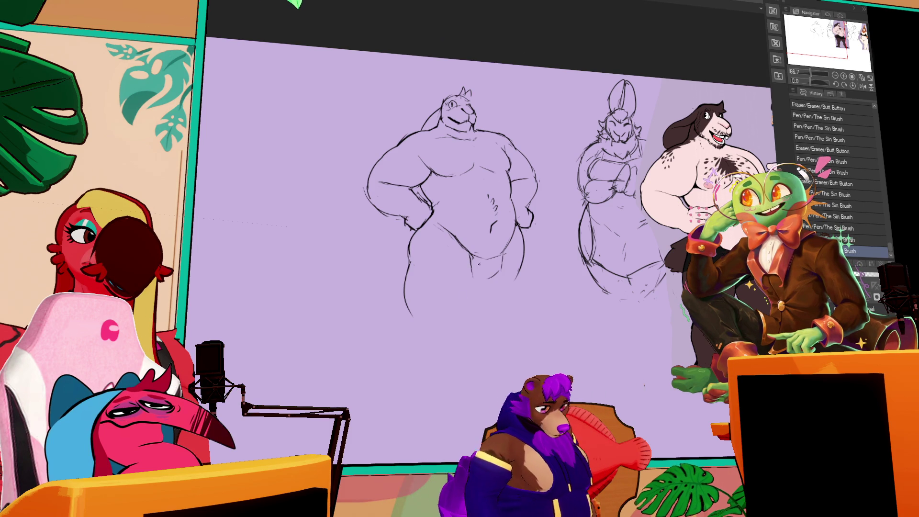
- Draw the navel and a line across the lower belly, add a stroke below the leg, and tidy the waist
left_click_drag(484, 253, 486, 222)
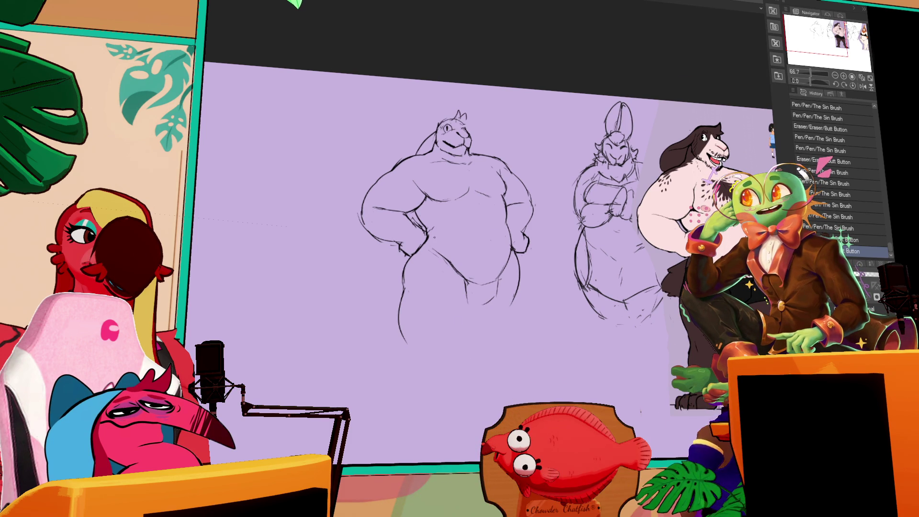
key("ctrl+z")
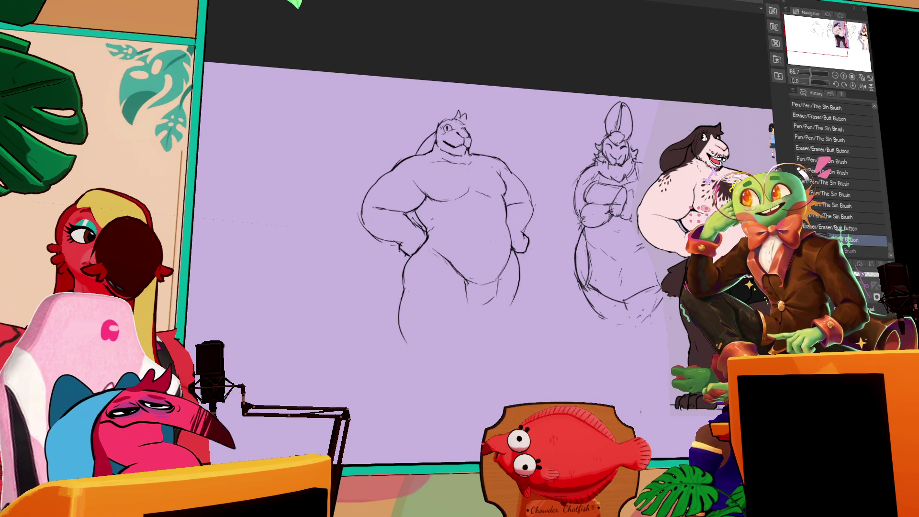
left_click_drag(421, 245, 503, 252)
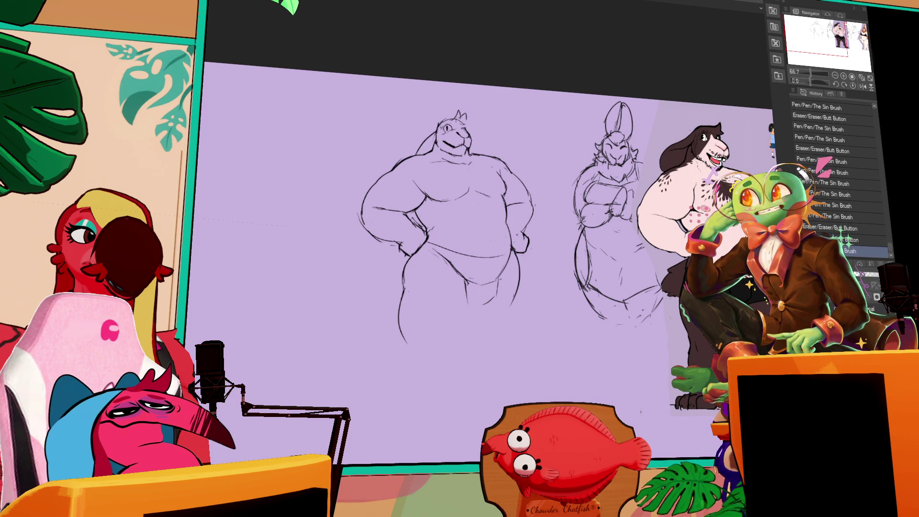
left_click_drag(560, 234, 559, 229)
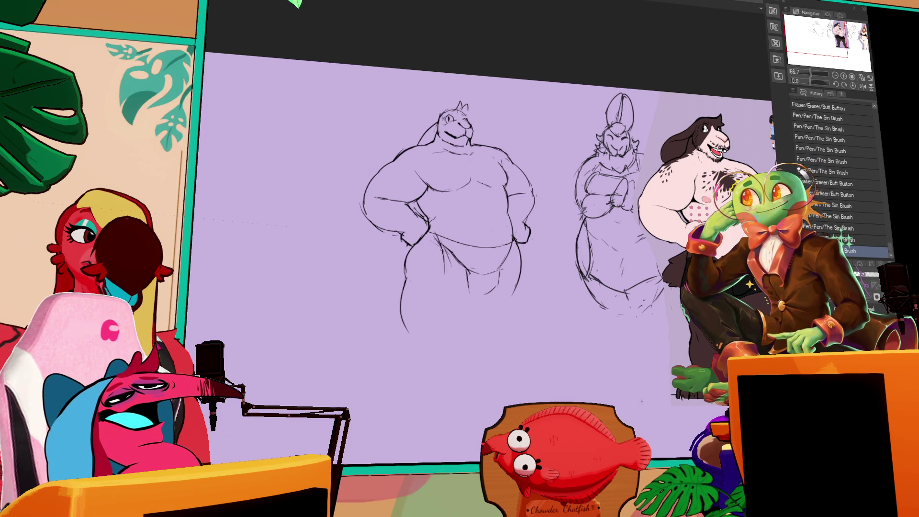
mouse_move(440, 304)
left_mouse_down()
mouse_move(461, 321)
mouse_move(452, 317)
mouse_move(482, 323)
left_mouse_up()
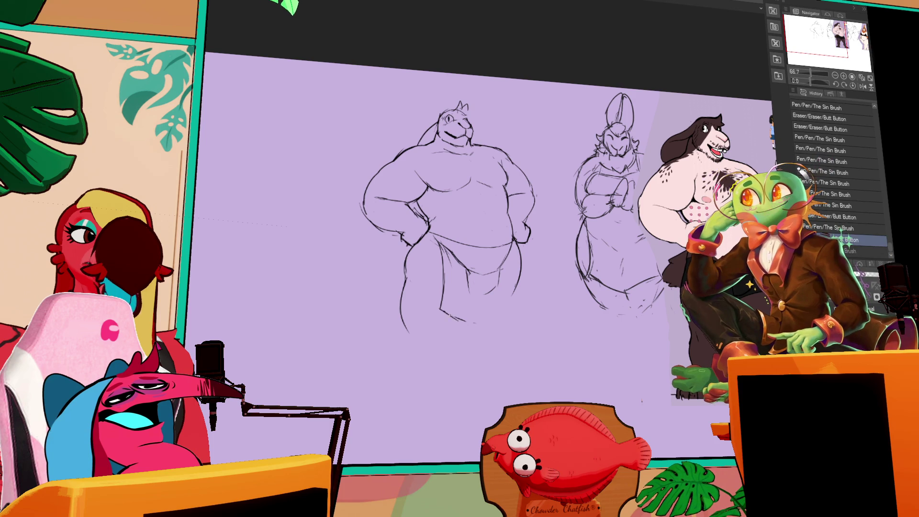
left_click_drag(463, 262, 470, 275)
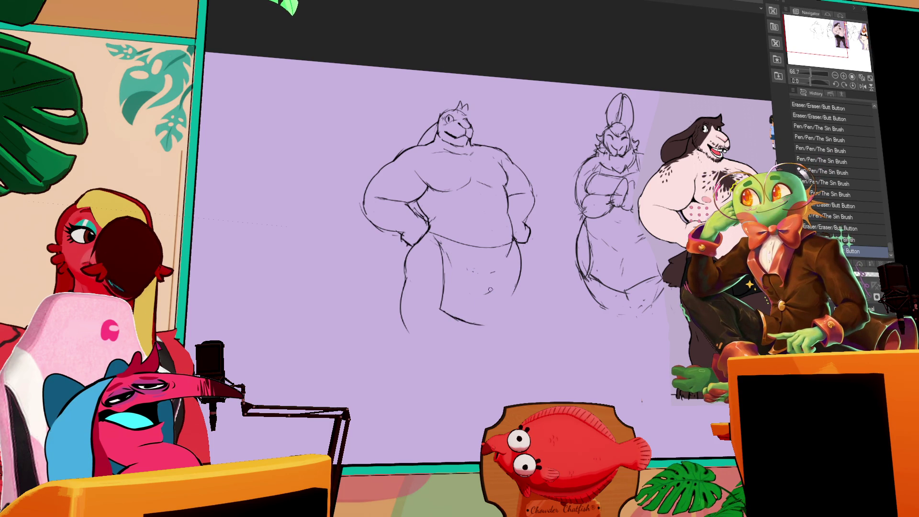
left_click(470, 270)
- Redraw the right leg line, flatten the apron's bottom hem and redo its right and bottom edges
left_click_drag(513, 240, 517, 301)
key("ctrl+z")
key("ctrl+z")
left_click_drag(514, 240, 519, 302)
mouse_move(439, 313)
left_mouse_down()
mouse_move(509, 317)
mouse_move(471, 319)
mouse_move(488, 323)
mouse_move(519, 314)
left_mouse_up()
key("ctrl+z")
key("ctrl+z")
key("ctrl+z")
left_click_drag(522, 269, 527, 274)
left_click_drag(519, 295, 528, 323)
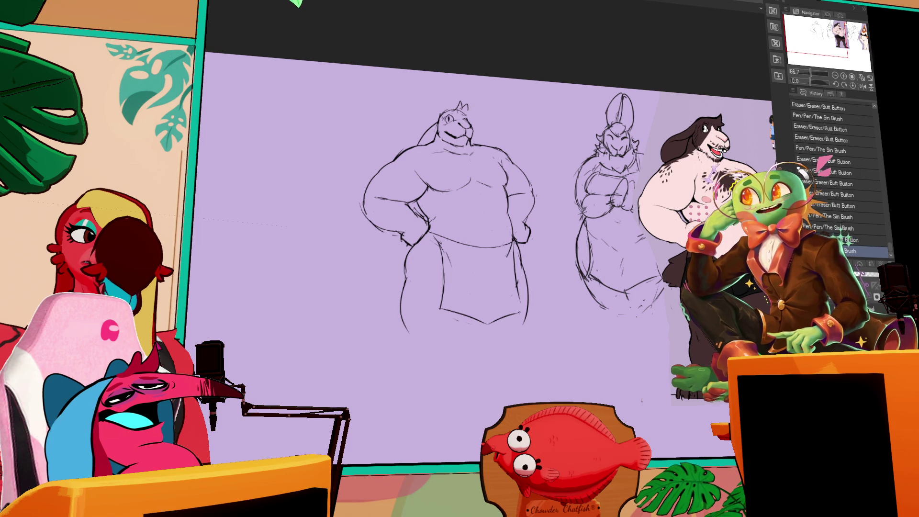
key("ctrl+z")
left_click_drag(474, 315, 496, 321)
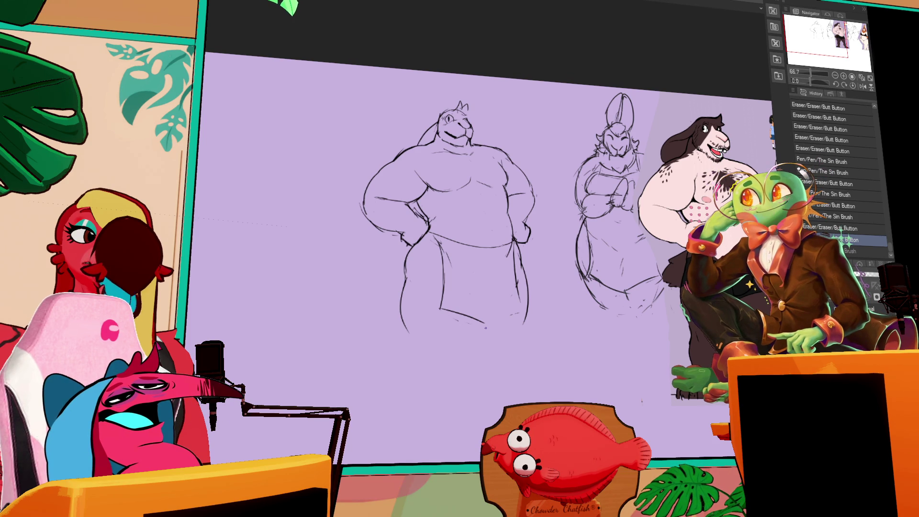
- Try and undo chest strokes, pan the view, and select the area around the left figure's head
left_click_drag(488, 209, 499, 223)
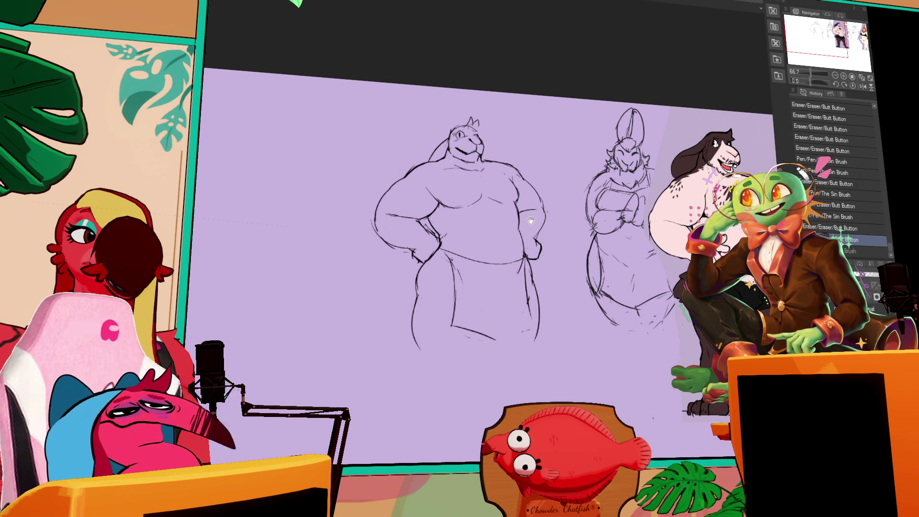
left_click_drag(437, 166, 488, 181)
key("ctrl+z")
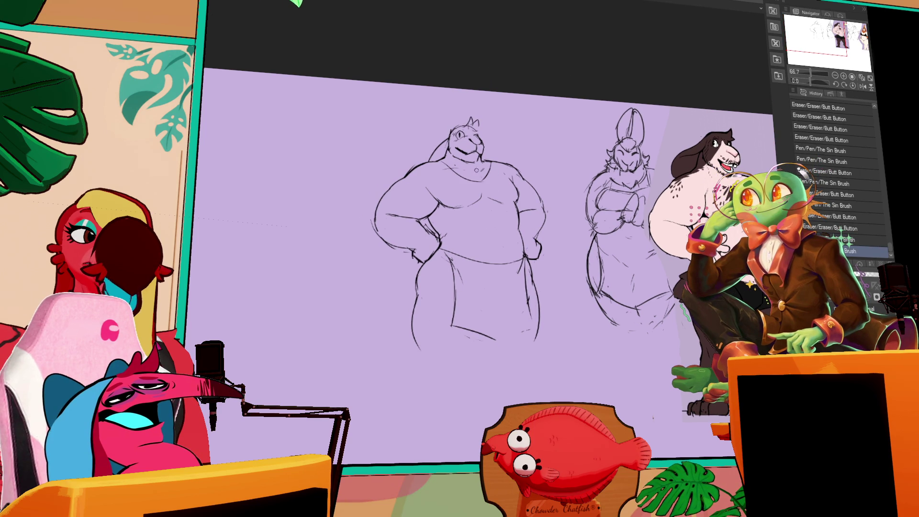
mouse_move(442, 162)
left_mouse_down()
mouse_move(464, 169)
mouse_move(454, 163)
left_mouse_up()
key("ctrl+z")
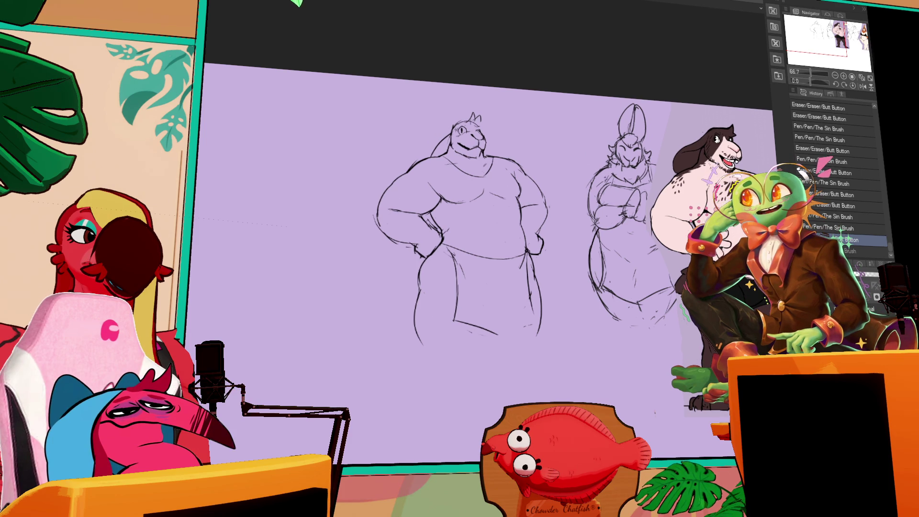
left_click_drag(590, 165, 605, 173)
left_click_drag(505, 162, 549, 177)
mouse_move(574, 141)
left_mouse_down()
mouse_move(511, 149)
mouse_move(529, 151)
left_mouse_up()
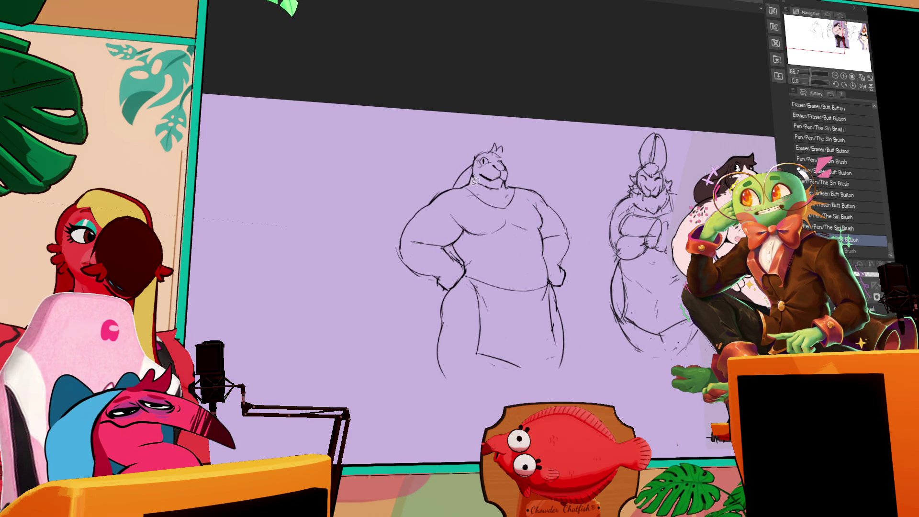
mouse_move(451, 184)
left_mouse_down()
mouse_move(518, 166)
mouse_move(503, 190)
left_mouse_up()
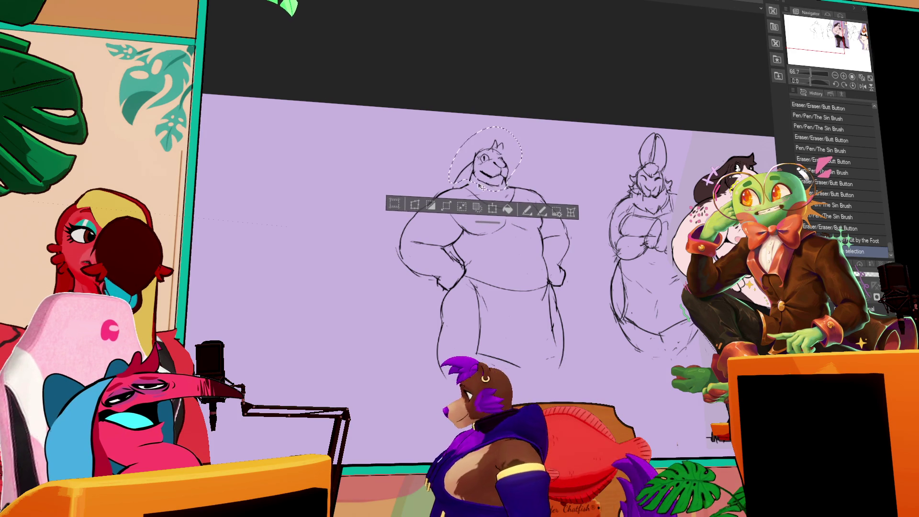
- Drop the head selection and add small belly and shoulder marks, comparing with undo and redo
key("ctrl+d")
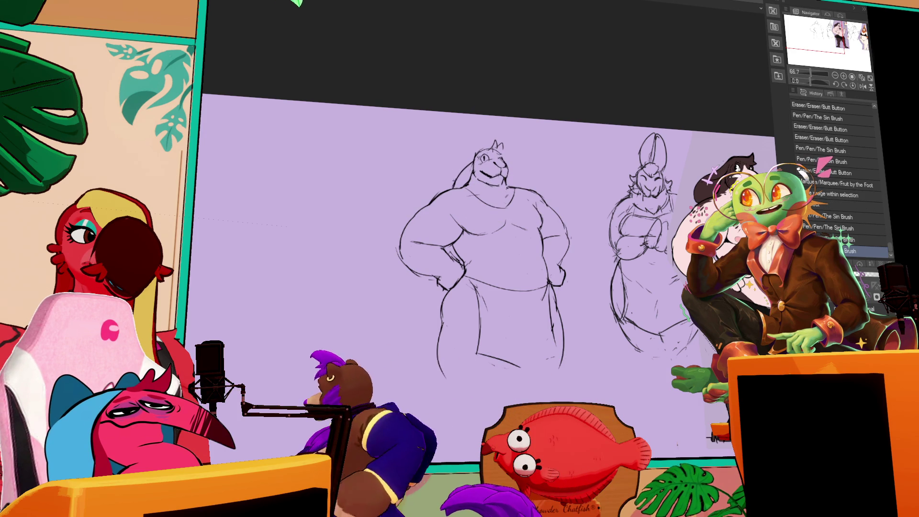
left_click_drag(488, 258, 501, 263)
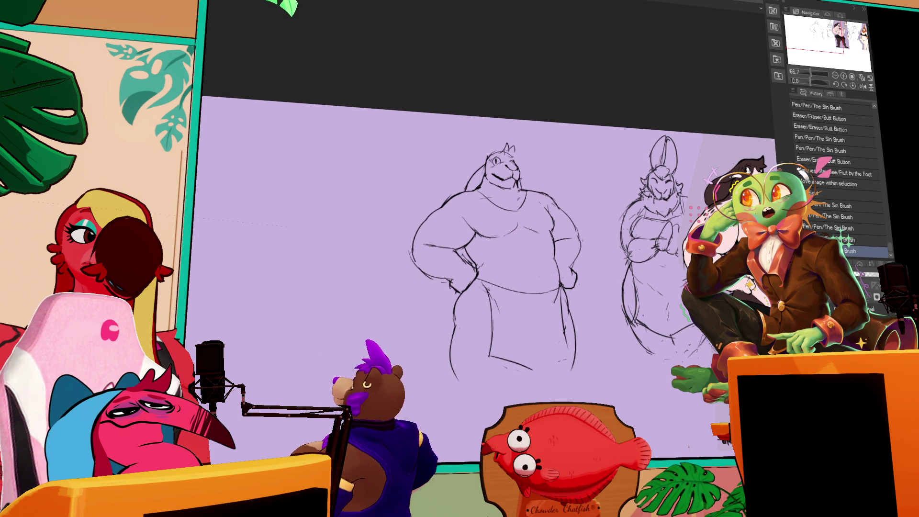
left_click_drag(466, 234, 455, 275)
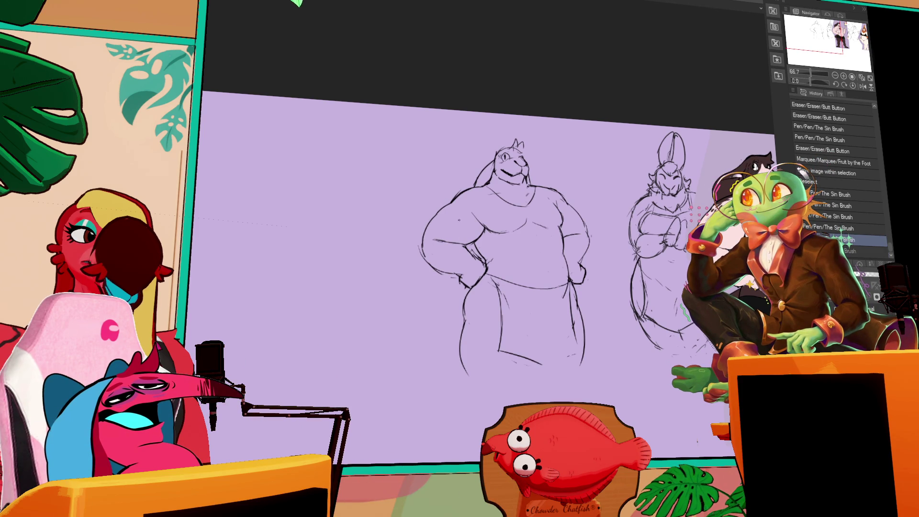
mouse_move(432, 211)
left_mouse_down()
mouse_move(429, 230)
mouse_move(435, 222)
left_mouse_up()
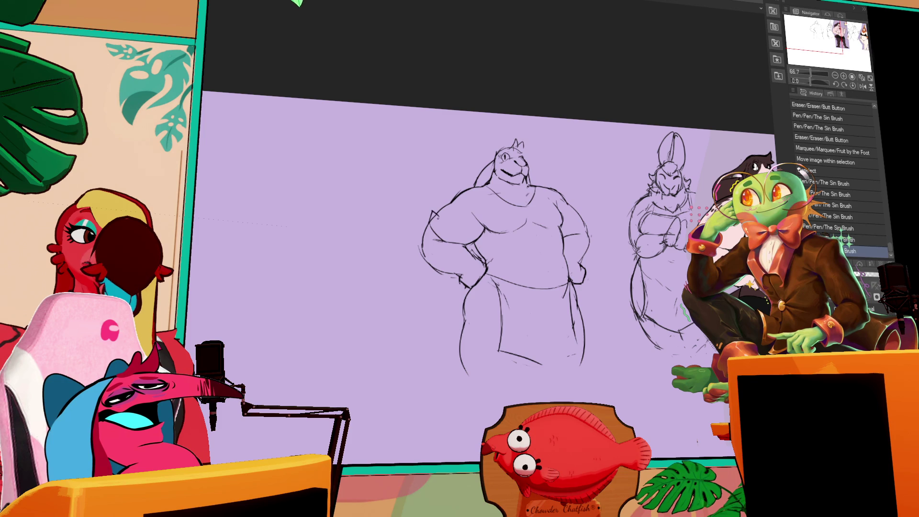
mouse_move(566, 191)
left_mouse_down()
mouse_move(577, 187)
mouse_move(547, 165)
left_mouse_up()
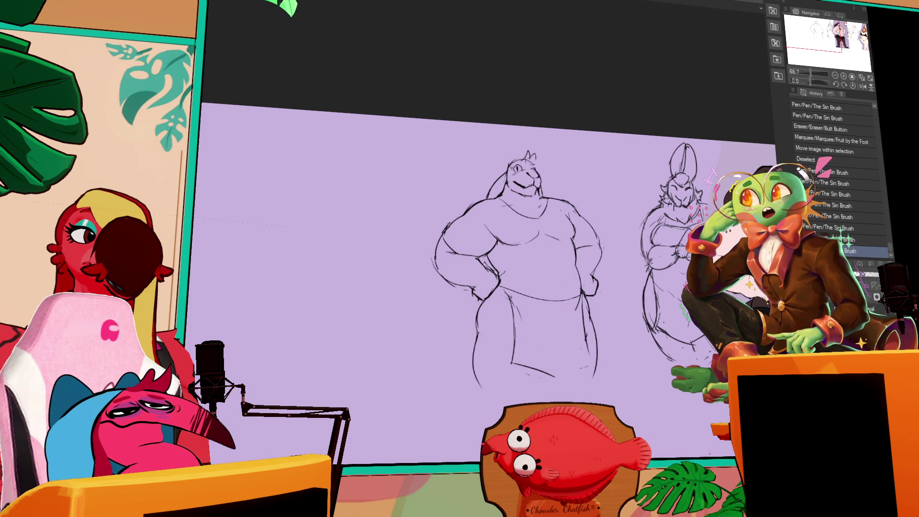
key("ctrl+z")
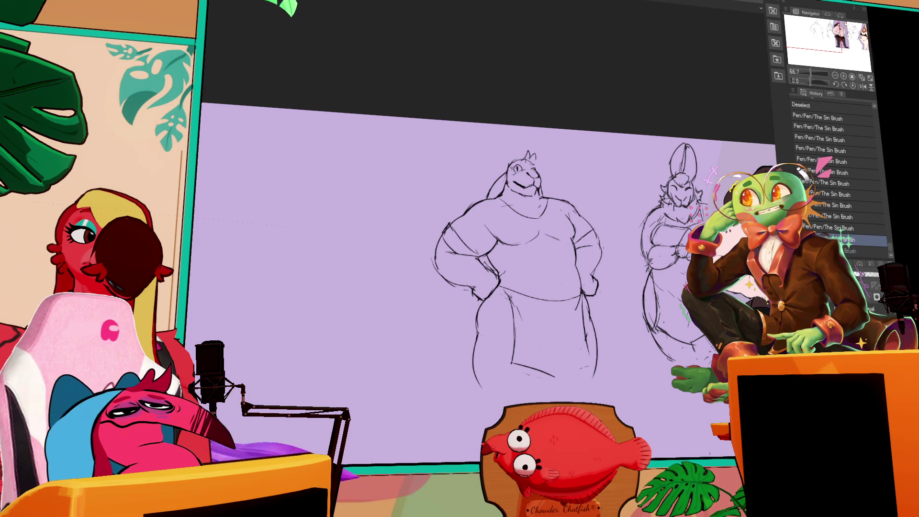
key("ctrl+y")
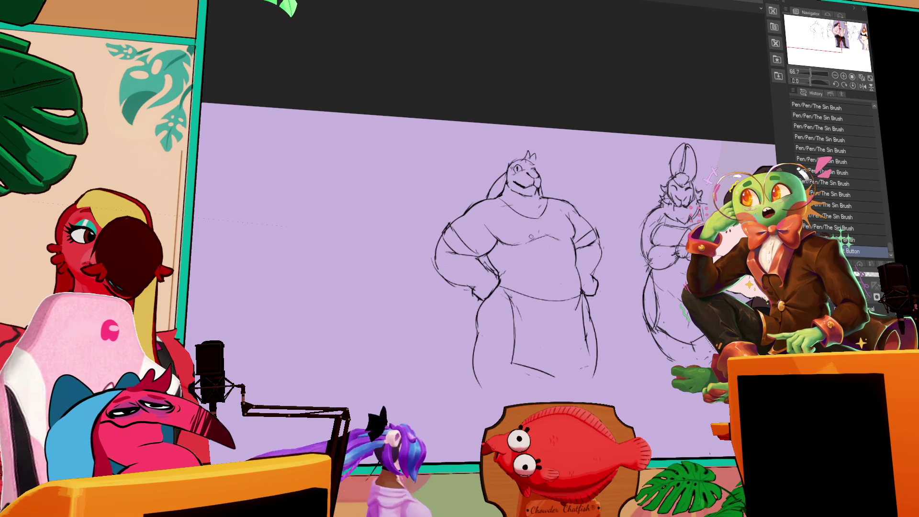
- Erase a small dot and stray strokes on the right-hand sketch
left_click(583, 198)
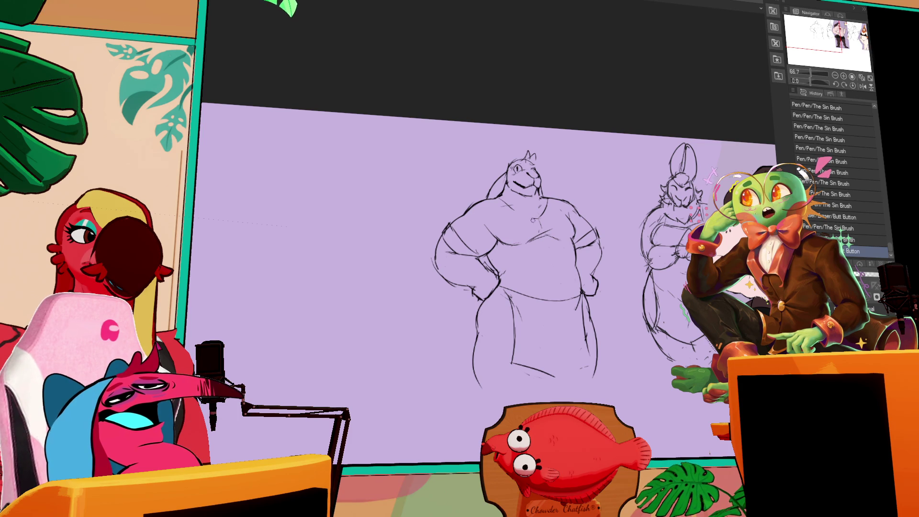
left_click_drag(528, 215, 546, 218)
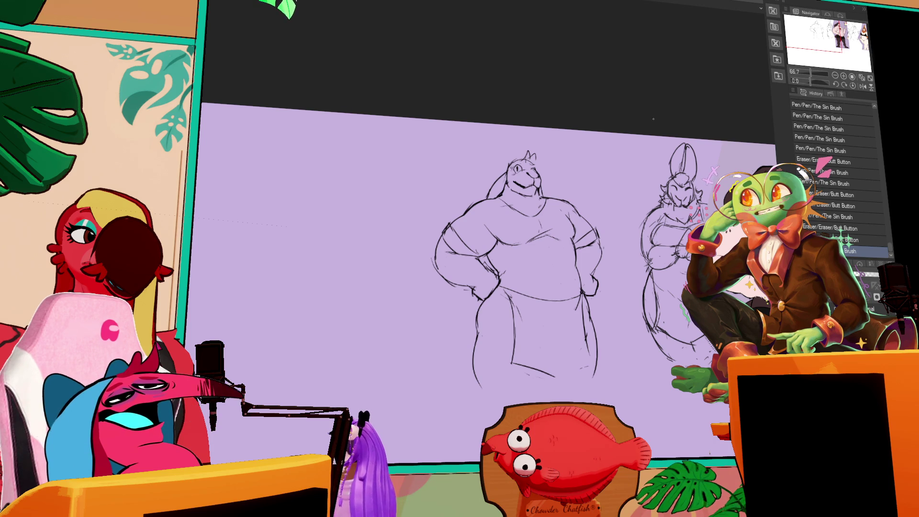
- Lasso the hands-on-hips sketch and move it slightly upward, then release the selection
left_click_drag(594, 207, 483, 190)
left_click_drag(511, 285, 510, 288)
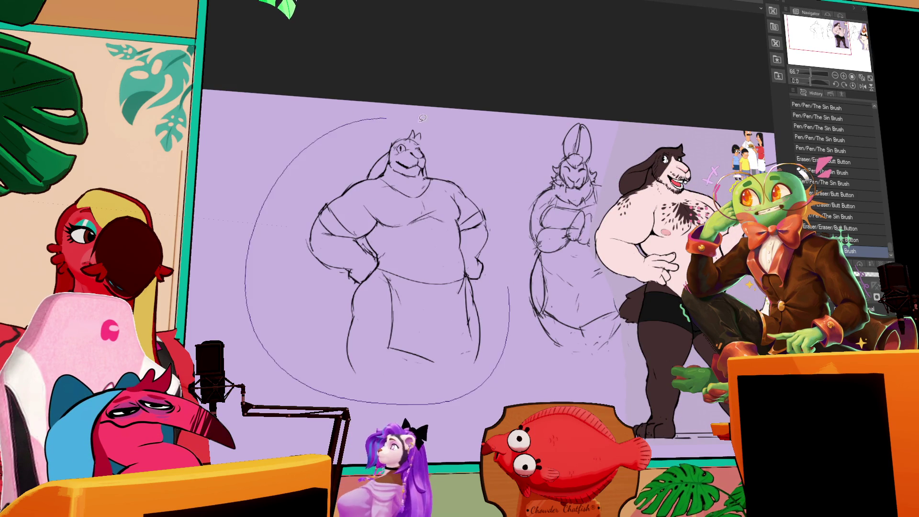
left_click_drag(483, 238, 483, 224)
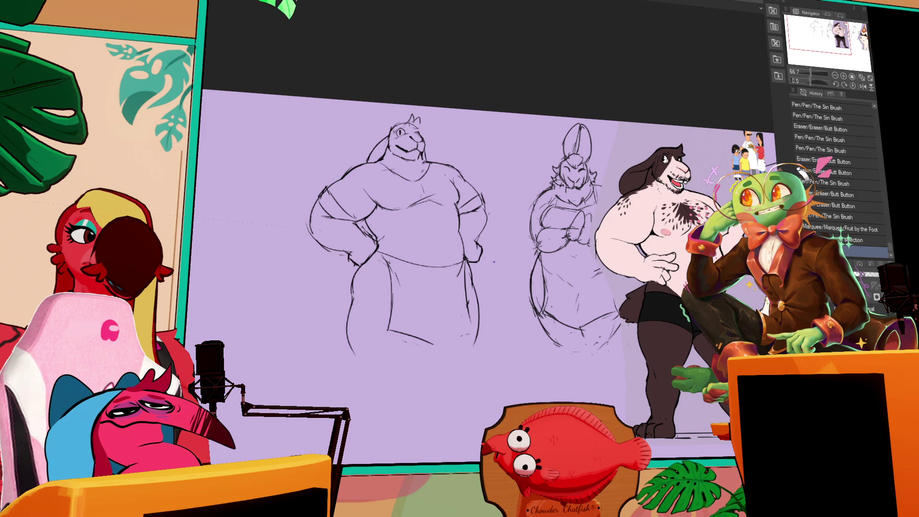
left_click_drag(465, 261, 522, 263)
key("ctrl+d")
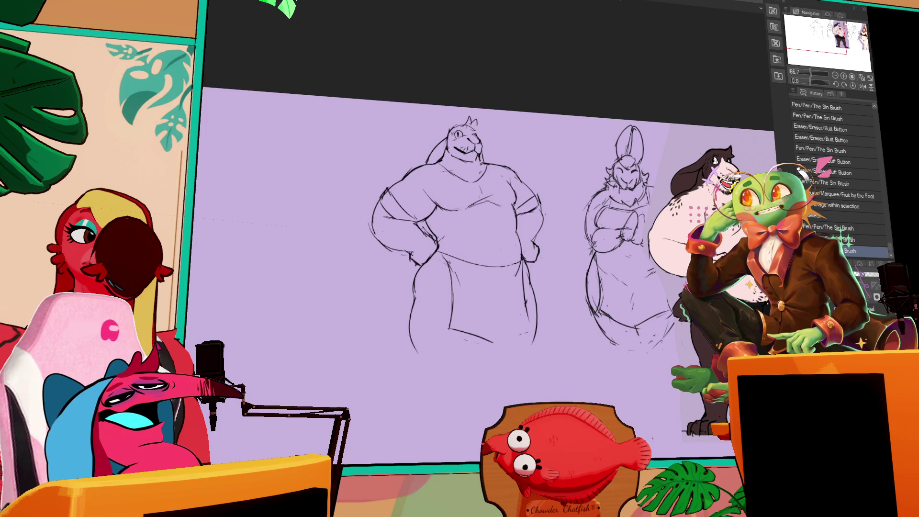
- Redraw the legs at the bottom of the hands-on-hips sketch, undoing one stray stroke
mouse_move(485, 342)
left_mouse_down()
mouse_move(474, 365)
mouse_move(465, 363)
left_mouse_up()
key("ctrl+z")
key("ctrl+z")
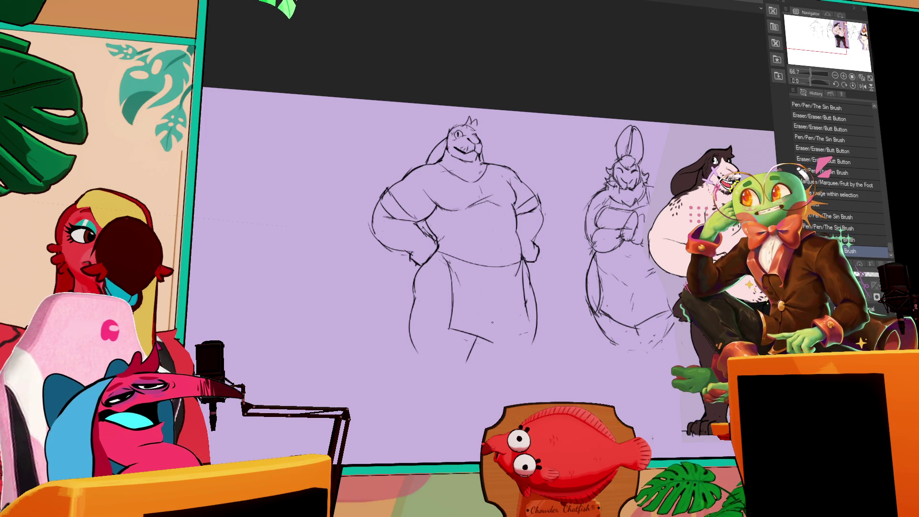
left_click_drag(487, 319, 462, 357)
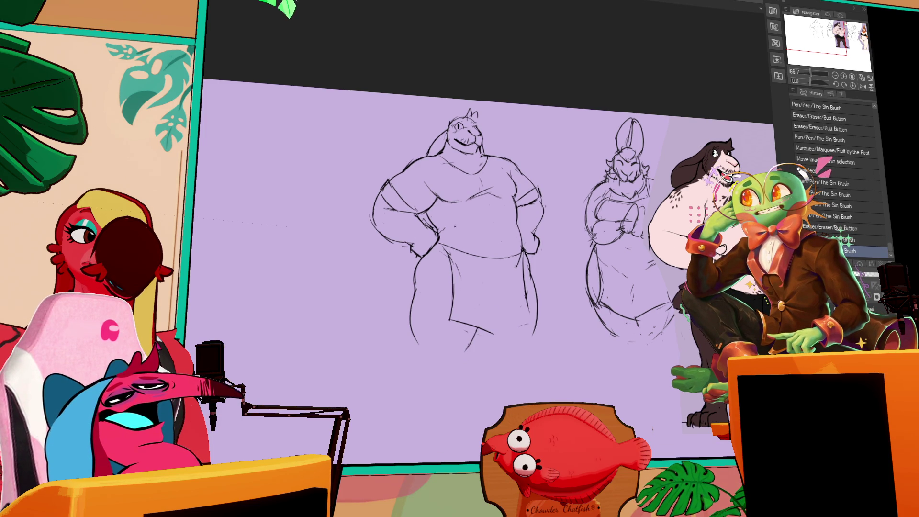
left_click_drag(374, 359, 386, 365)
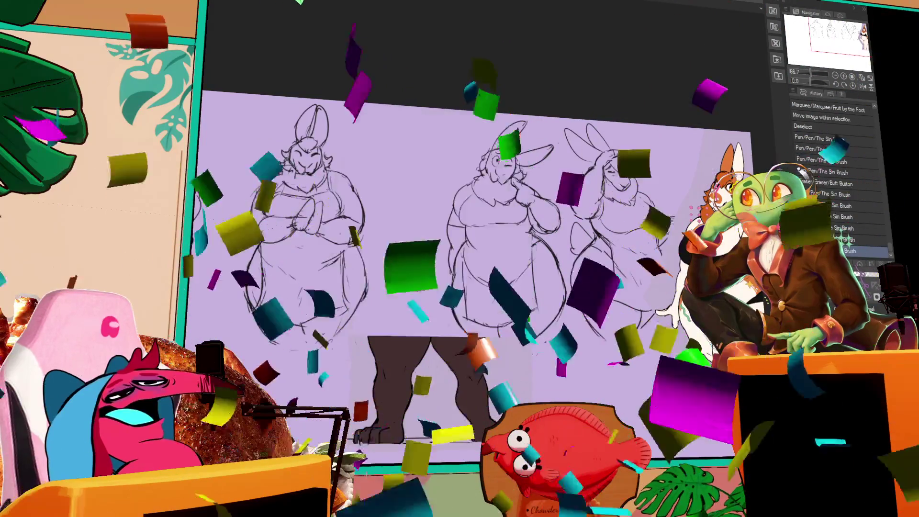
scroll(526, 355, "down", 1)
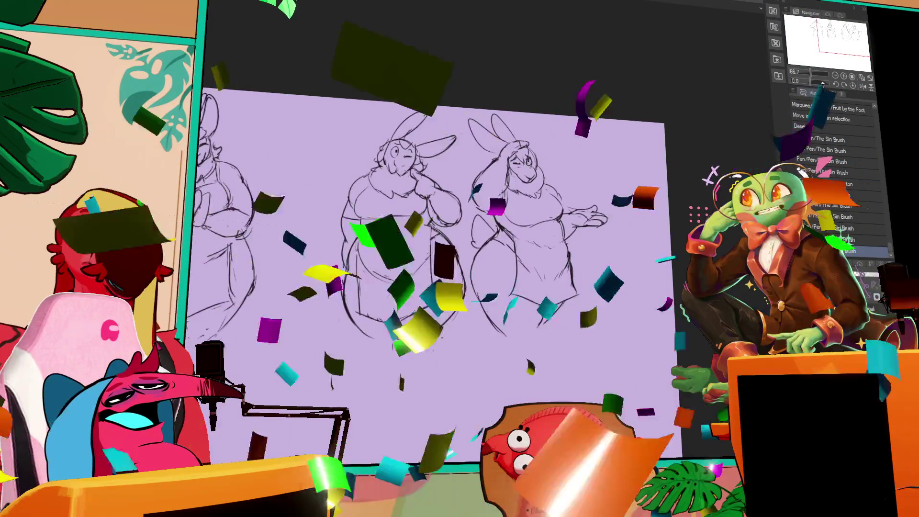
scroll(574, 360, "left", 5)
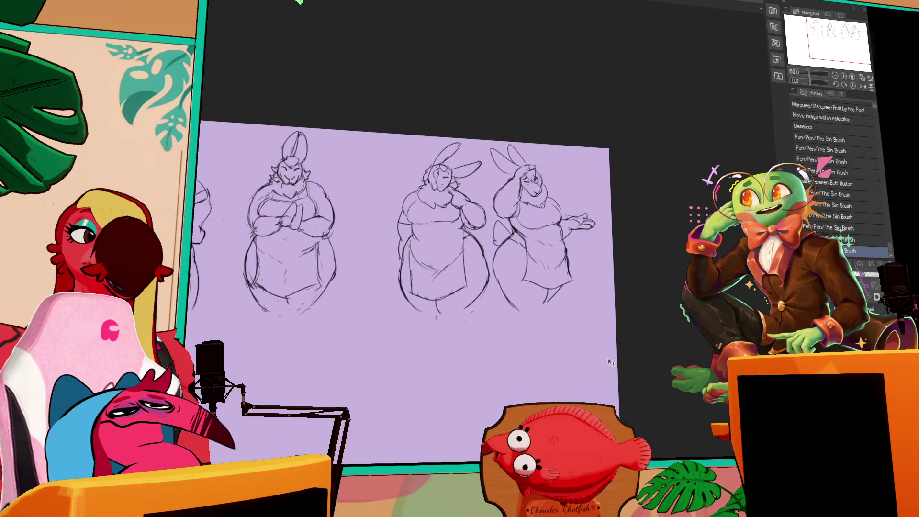
- Lasso the two leftmost sketches, shift them right toward the lineup and deselect
left_click_drag(513, 161, 244, 118)
left_click_drag(485, 262, 542, 262)
key("ctrl+d")
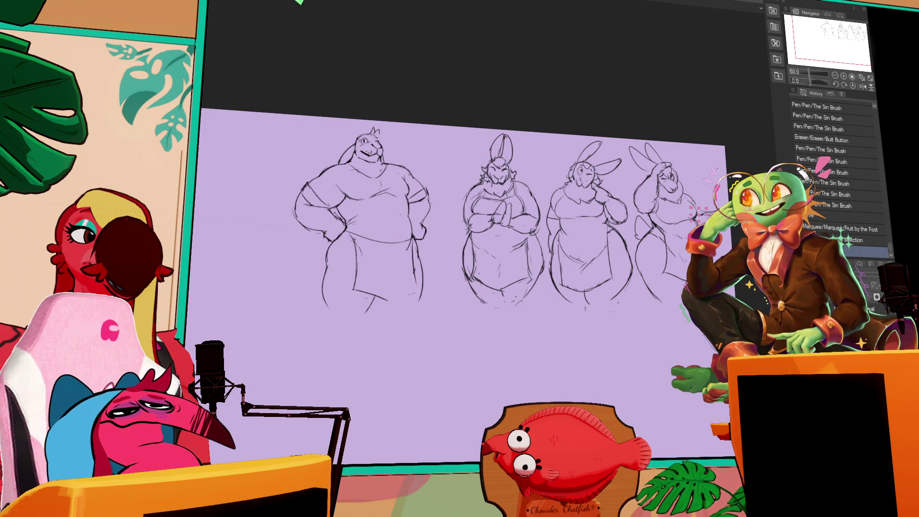
key("ctrl+v")
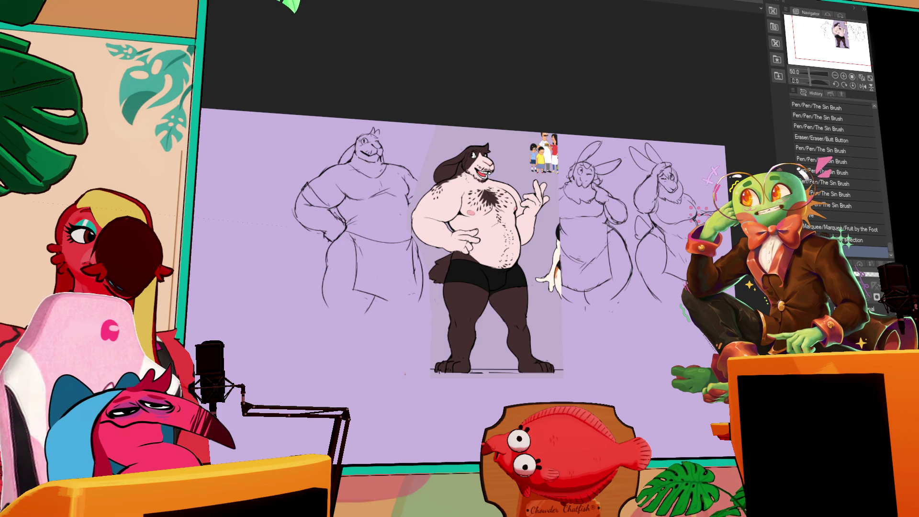
- Sketch a small head circle for a new figure in the empty space left of the lineup
left_click_drag(460, 258, 596, 298)
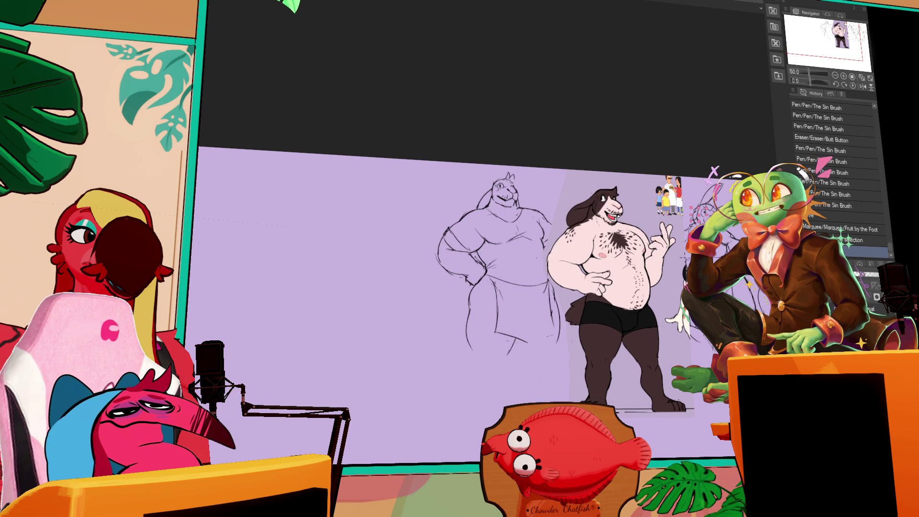
left_click(381, 189)
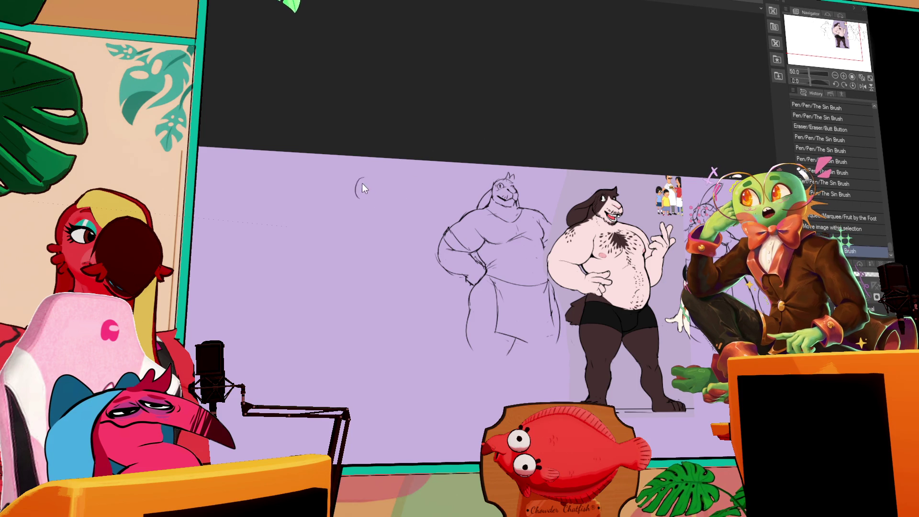
left_click(369, 189)
left_click_drag(374, 187, 383, 194)
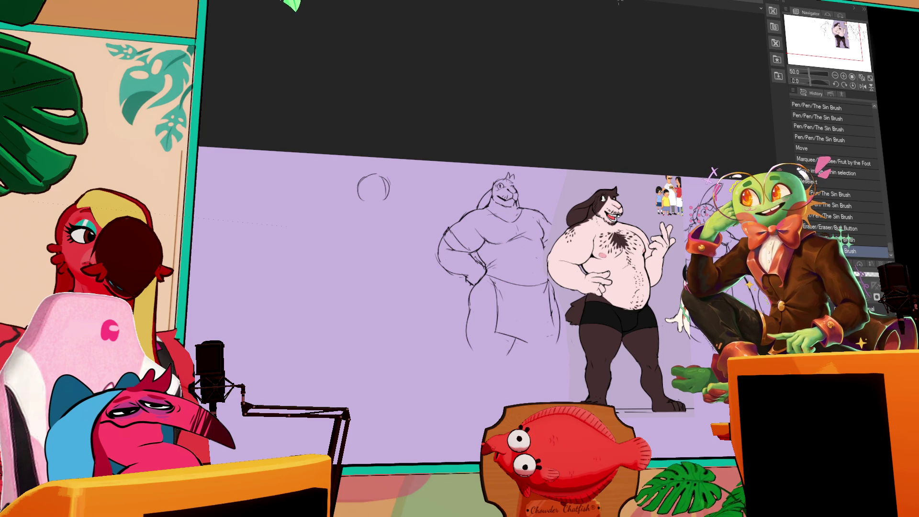
left_click_drag(467, 287, 517, 259)
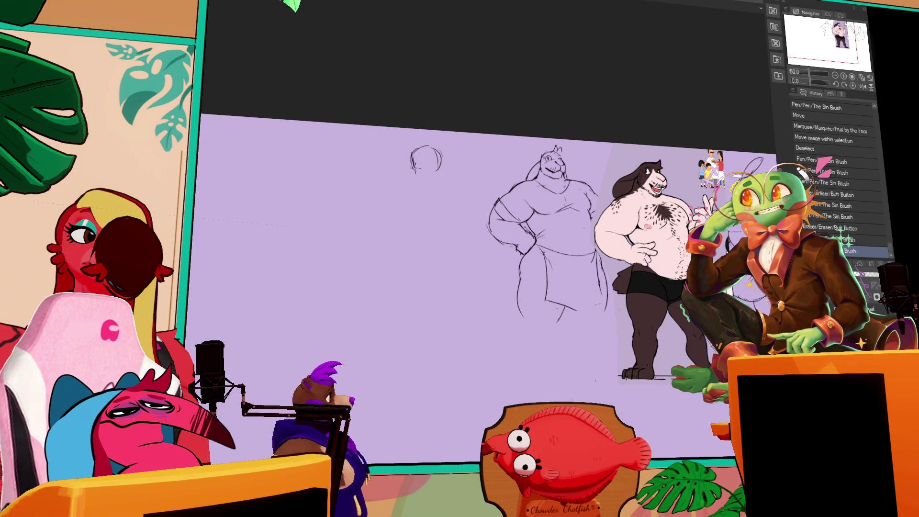
- Redraw the new head as a cleaner circle and sketch a jaw line beneath it
left_click_drag(415, 151, 425, 147)
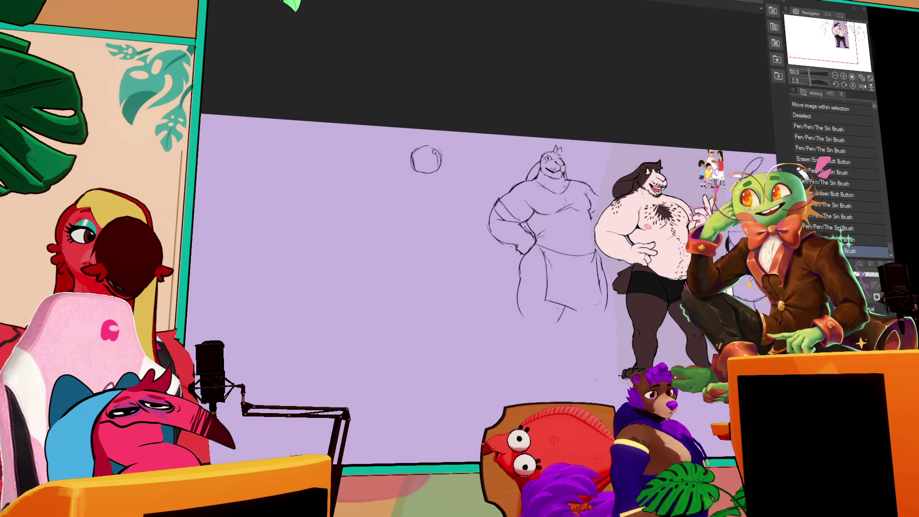
mouse_move(430, 150)
left_mouse_down()
mouse_move(462, 123)
mouse_move(421, 145)
mouse_move(442, 162)
mouse_move(433, 142)
mouse_move(440, 164)
mouse_move(424, 169)
mouse_move(437, 147)
mouse_move(434, 178)
mouse_move(496, 103)
left_mouse_up()
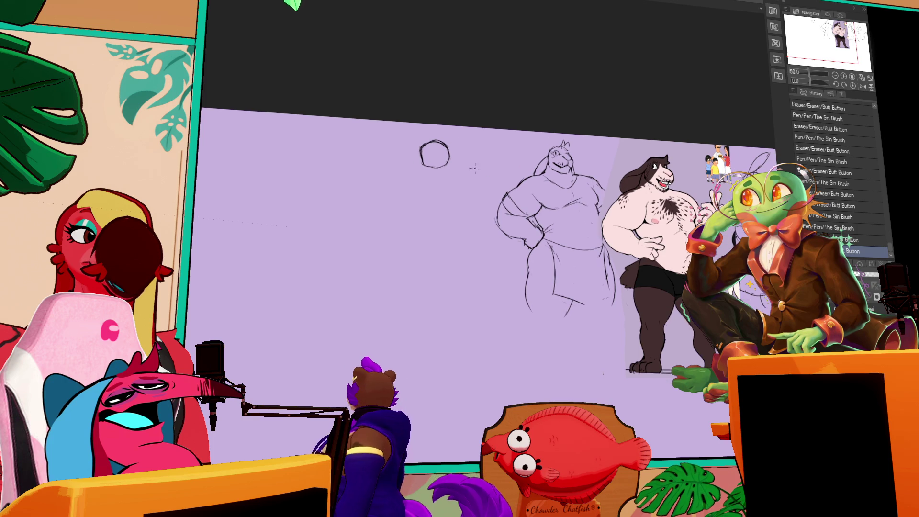
left_click_drag(414, 152, 468, 159)
- Select and adjust the head circle, deselect, then add a short neck line below it
left_click_drag(423, 135, 465, 125)
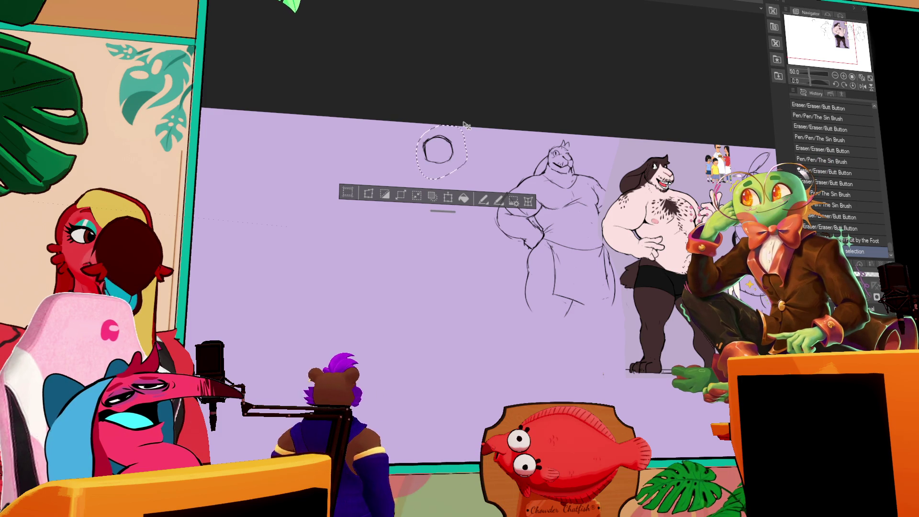
key("ctrl+d")
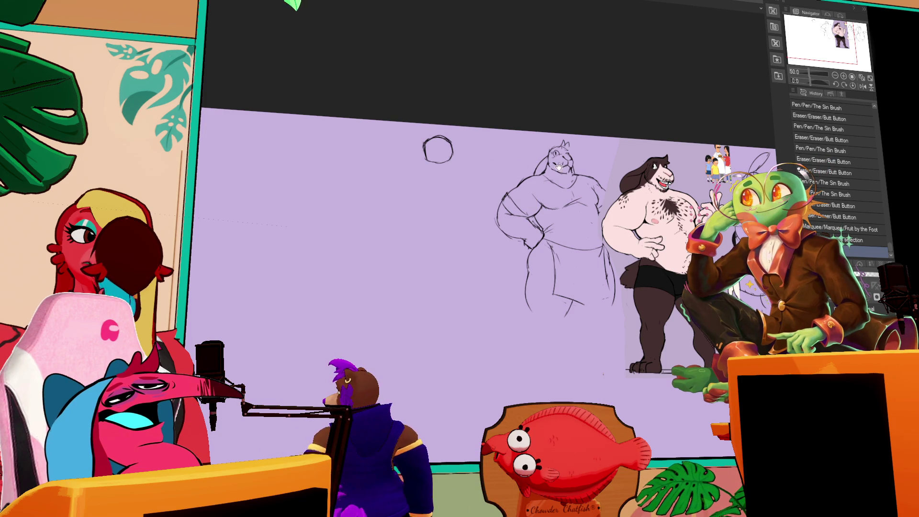
left_click_drag(572, 151, 595, 153)
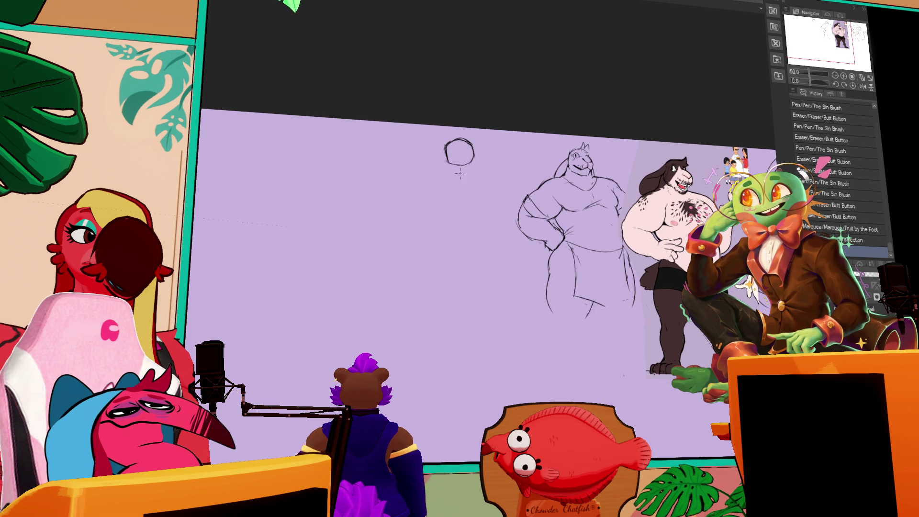
mouse_move(445, 158)
left_mouse_down()
mouse_move(445, 180)
mouse_move(479, 168)
left_mouse_up()
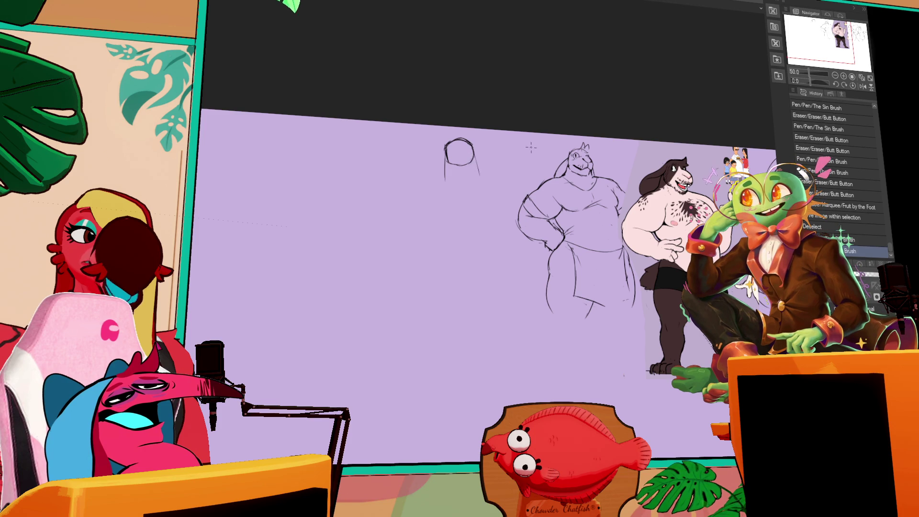